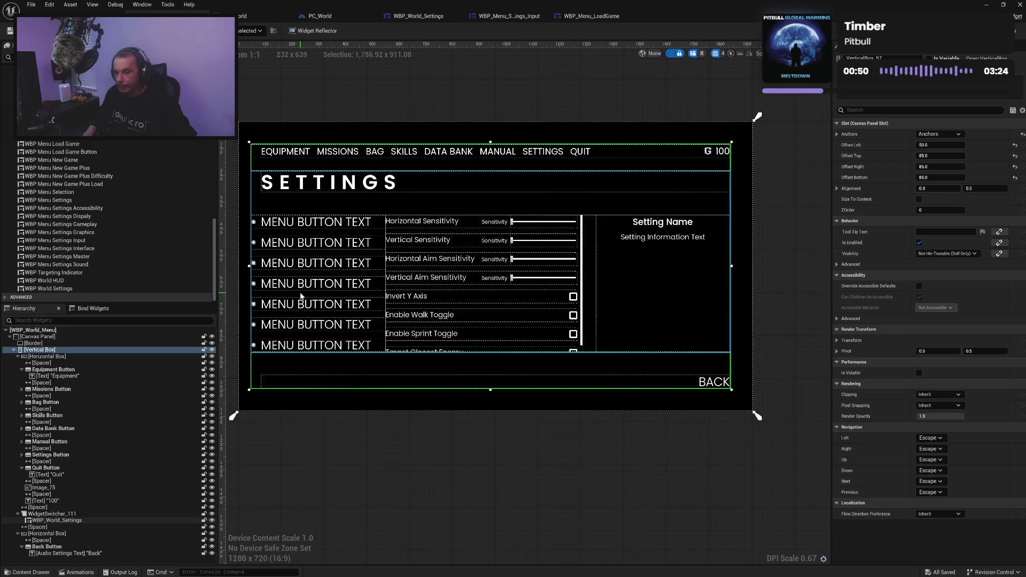
Step: Look over the WBP_Menu_Settings_Input, WBP_Menu_LoadGame and WBP_World_Settings widget tabs
{"action": "left_click", "coordinate": [509, 16]}
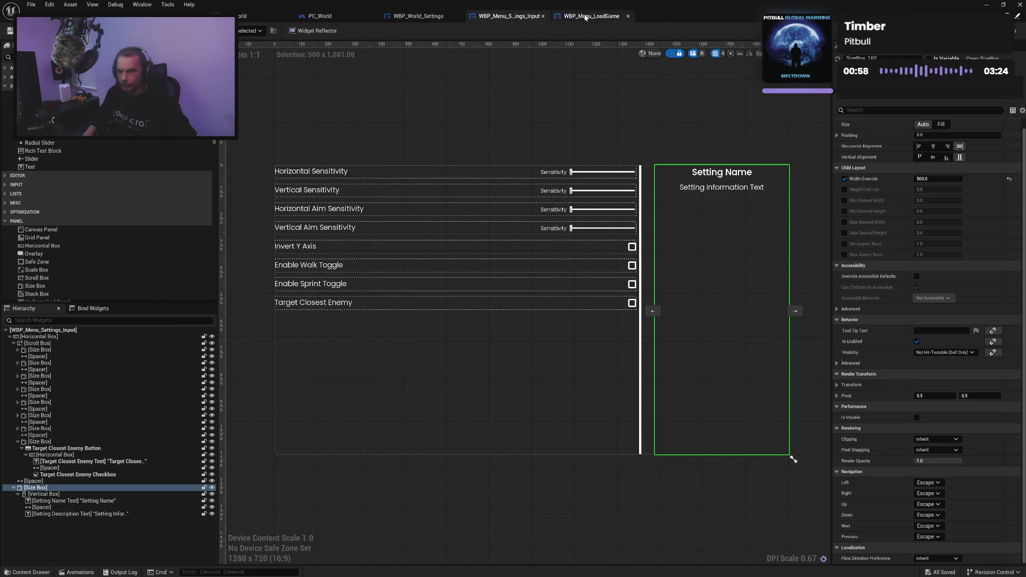
{"action": "left_click", "coordinate": [586, 16]}
{"action": "left_click", "coordinate": [414, 16]}
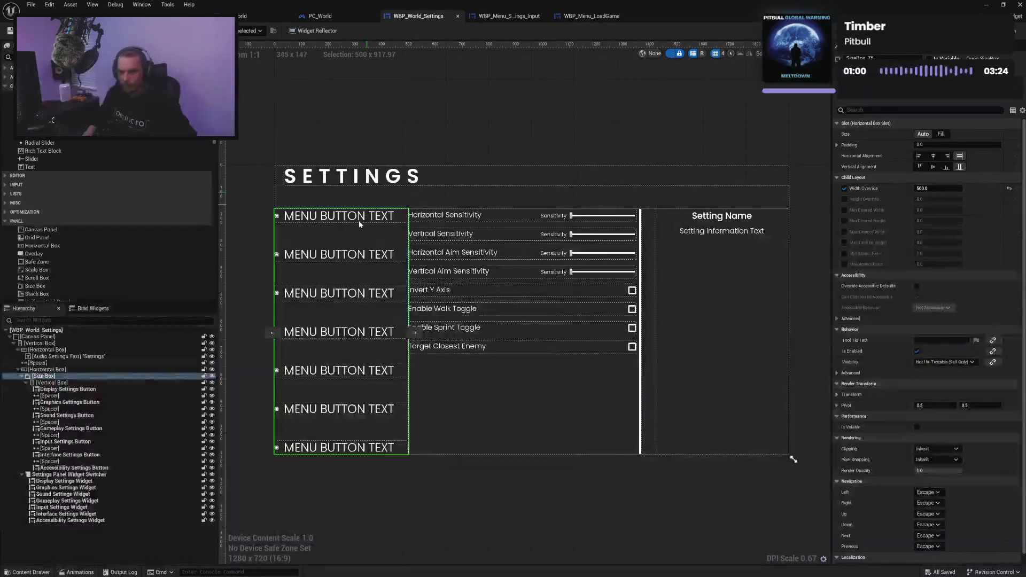
Step: Inspect the Display and Graphics Settings buttons, then view the PC_World event graph
{"action": "left_click", "coordinate": [361, 218]}
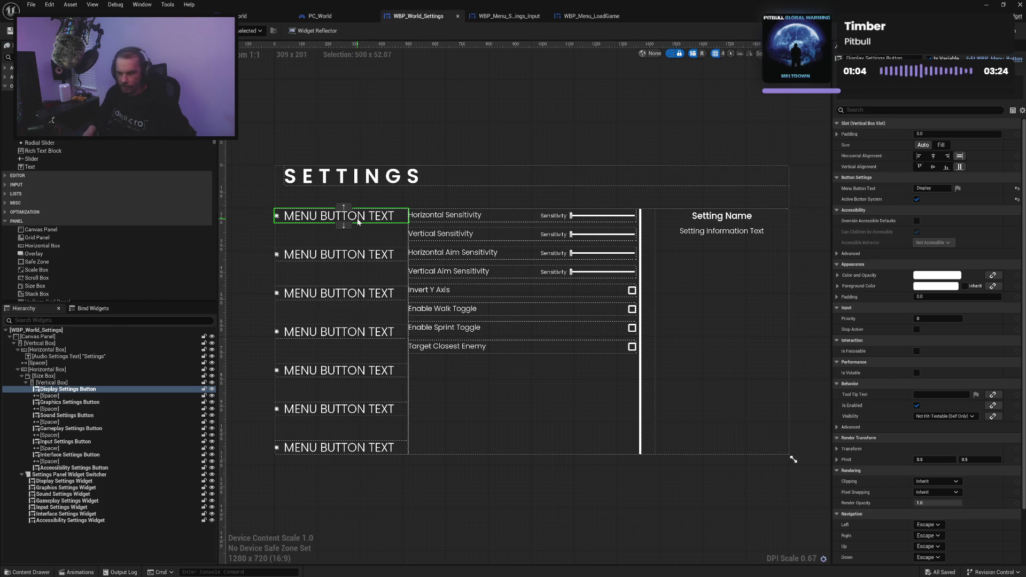
{"action": "left_click", "coordinate": [361, 258]}
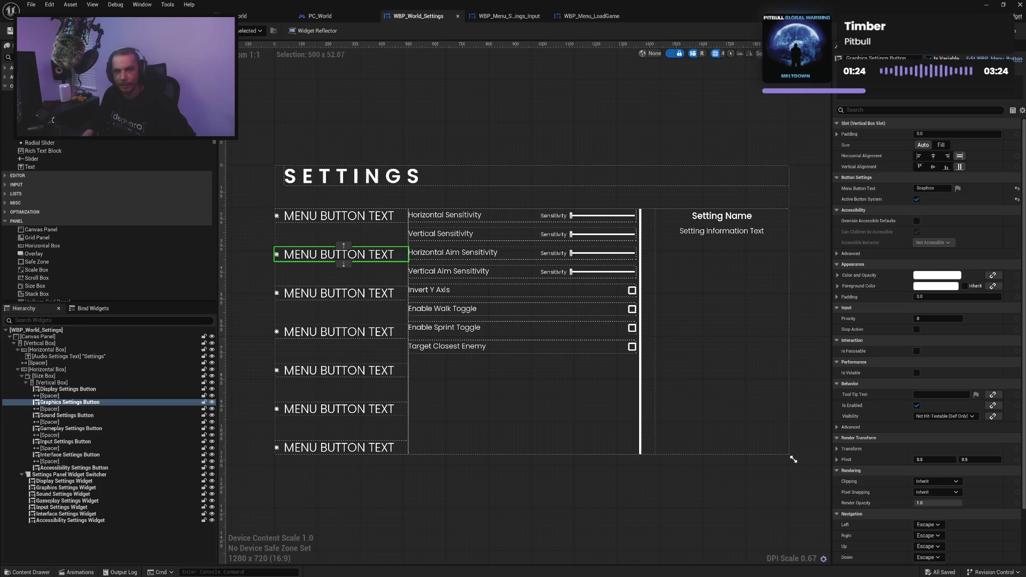
{"action": "left_click", "coordinate": [323, 21]}
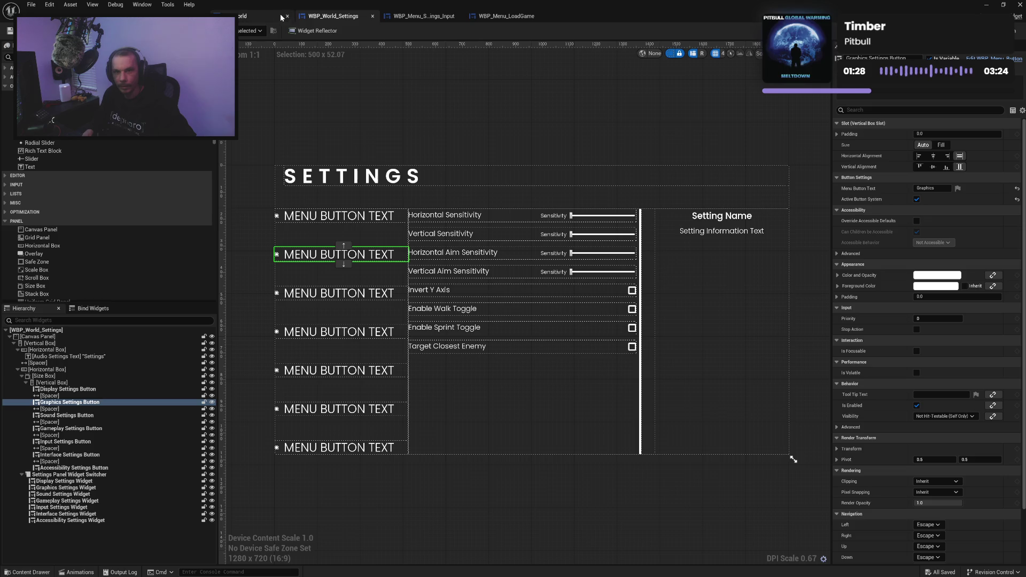
Step: Close the PC_World and PD_World blueprints and return to the WBP_World_Menu designer
{"action": "left_click", "coordinate": [373, 16]}
{"action": "left_click", "coordinate": [274, 15]}
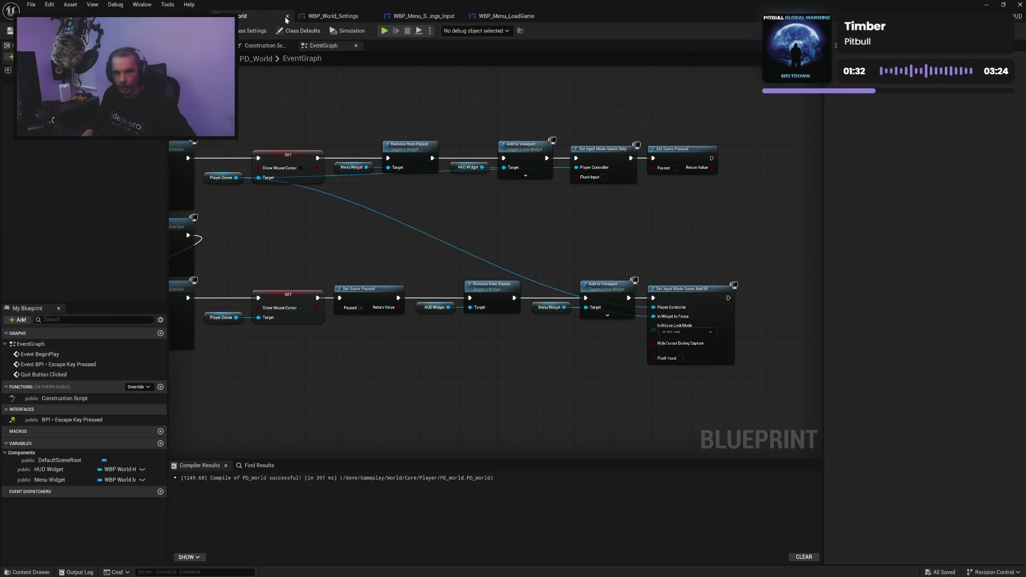
{"action": "left_click", "coordinate": [287, 16]}
{"action": "left_click", "coordinate": [203, 16]}
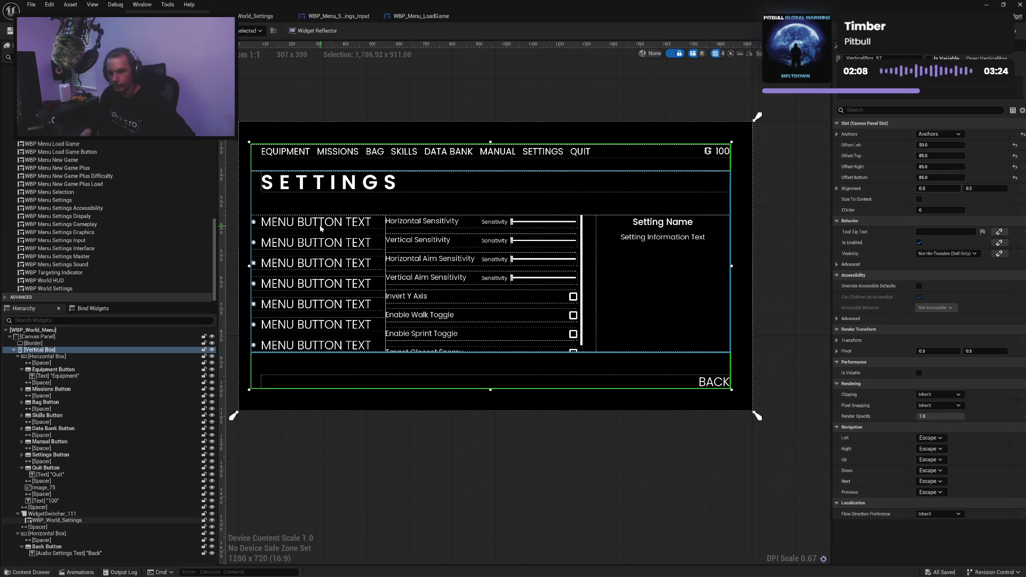
Step: Minimize the Unreal Editor window to bring Stellar Blade forward
{"action": "left_click", "coordinate": [987, 5]}
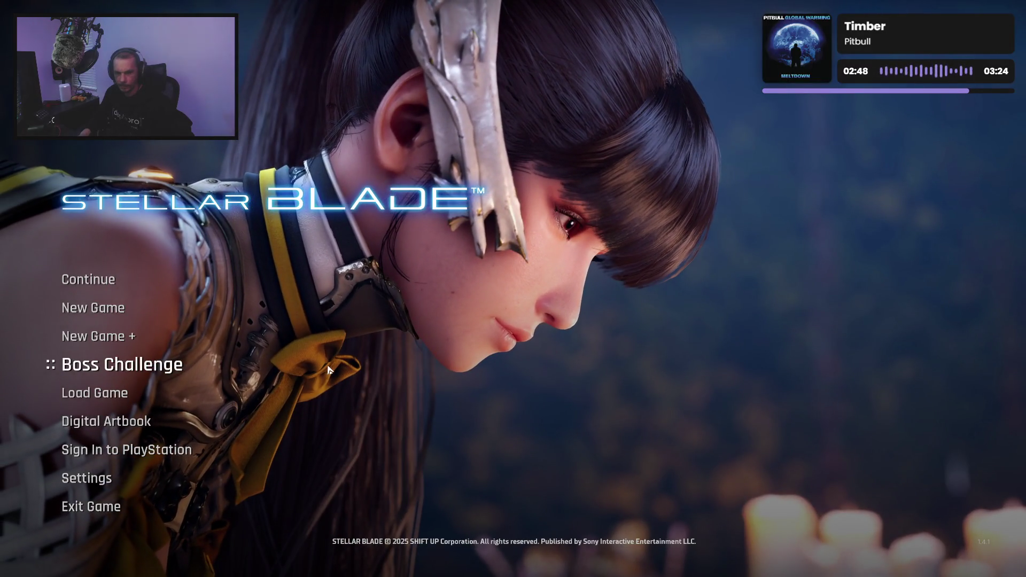
Step: Start a Hard Mode Boss Challenge from Stellar Blade's title menu
{"action": "left_click", "coordinate": [328, 369]}
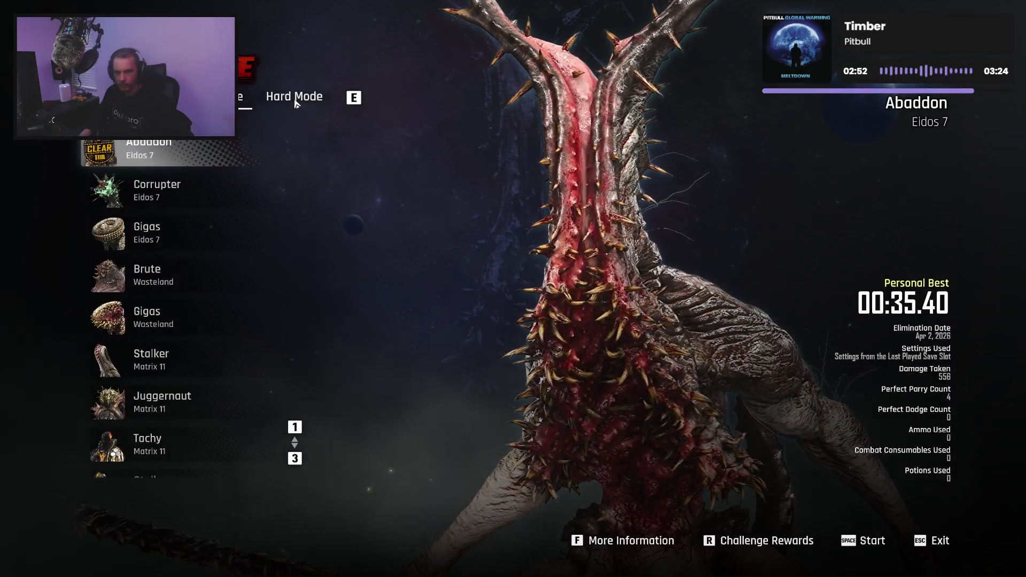
{"action": "left_click", "coordinate": [295, 101]}
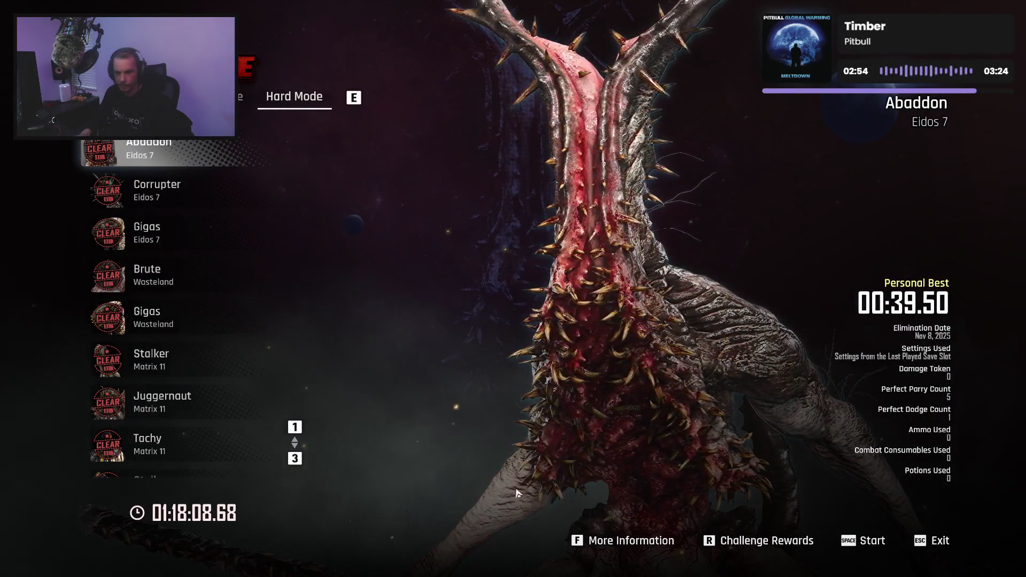
{"action": "key", "text": "space"}
{"action": "key", "text": "space"}
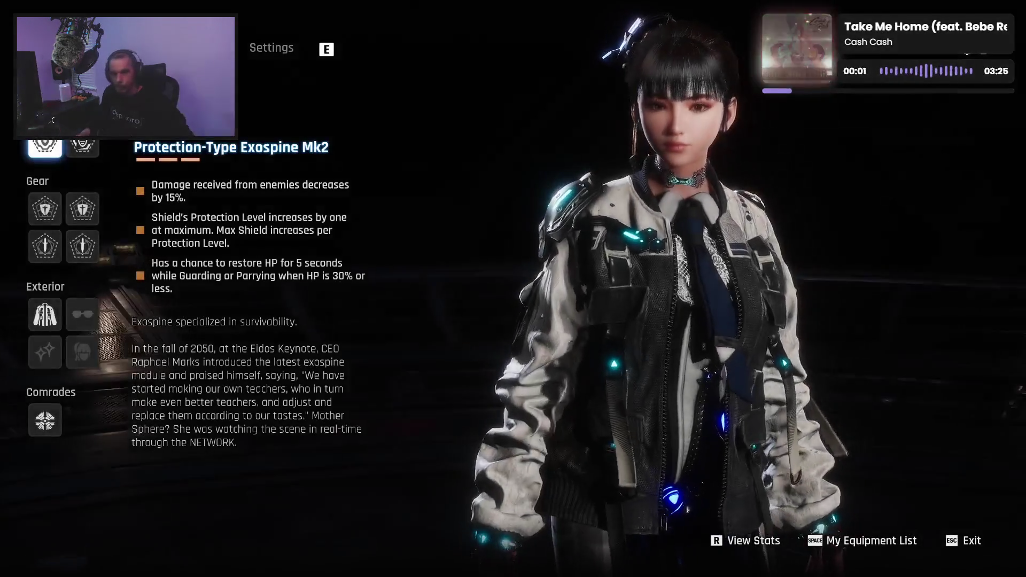
Step: Open the game's Settings menu from the equipment screen
{"action": "left_click", "coordinate": [282, 60]}
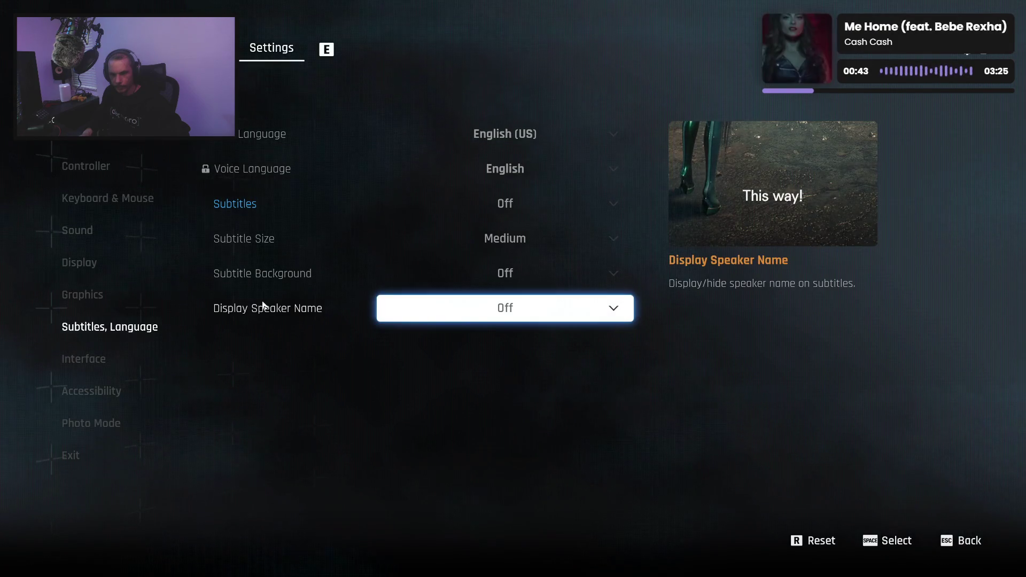
Step: Browse the Graphics, Display, Sound and Keyboard & Mouse settings pages
{"action": "left_click", "coordinate": [92, 295]}
{"action": "left_click", "coordinate": [91, 273]}
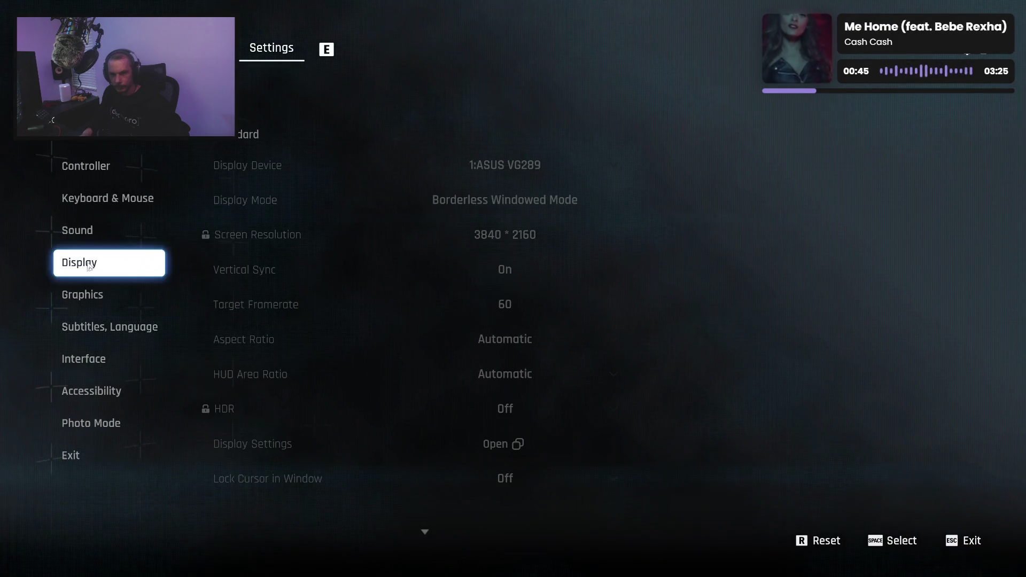
{"action": "left_click", "coordinate": [94, 230]}
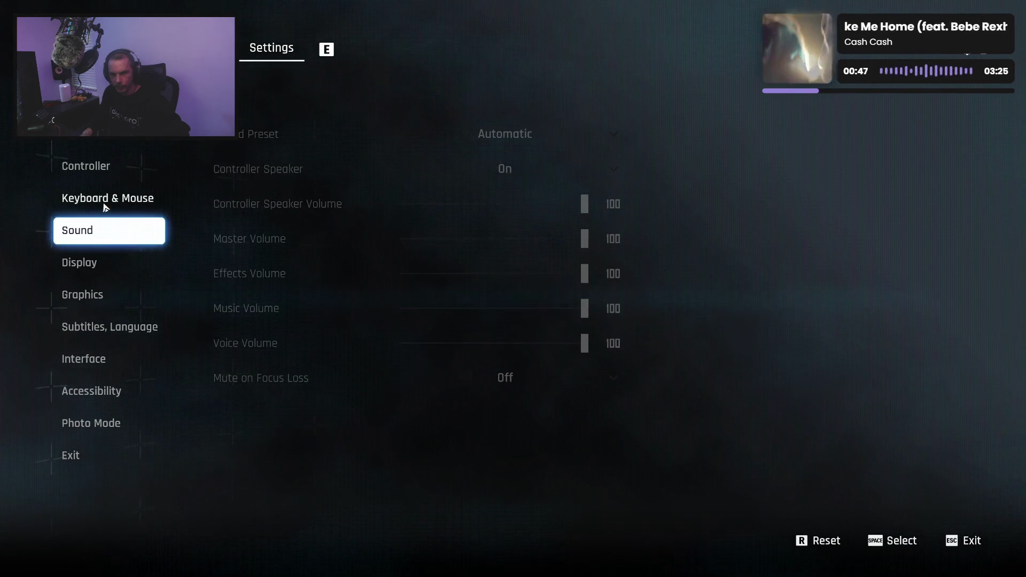
{"action": "left_click", "coordinate": [105, 206]}
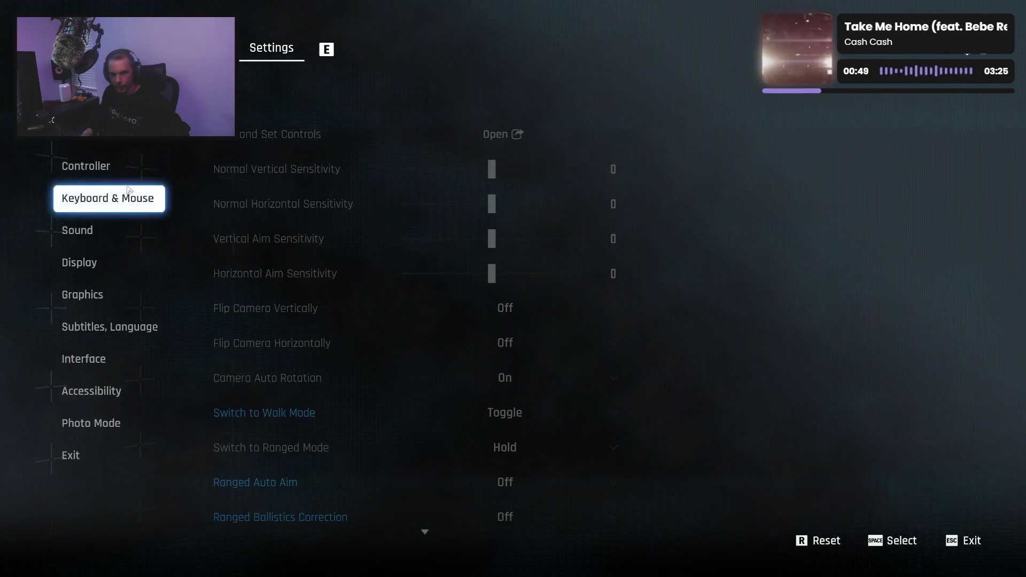
Step: Give up the Boss Challenge and return to the main menu via Exit
{"action": "left_click", "coordinate": [80, 452]}
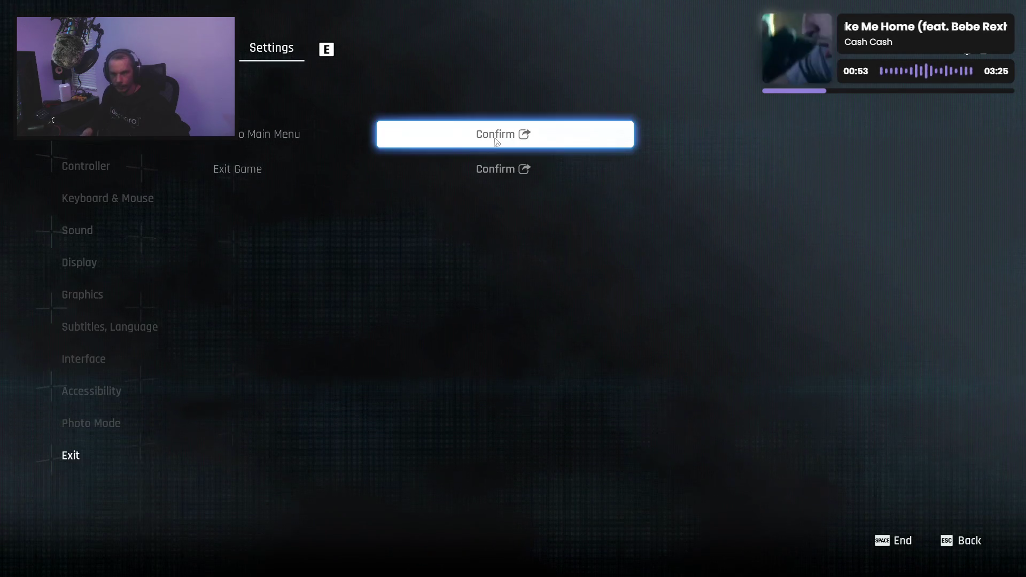
{"action": "left_click", "coordinate": [619, 152]}
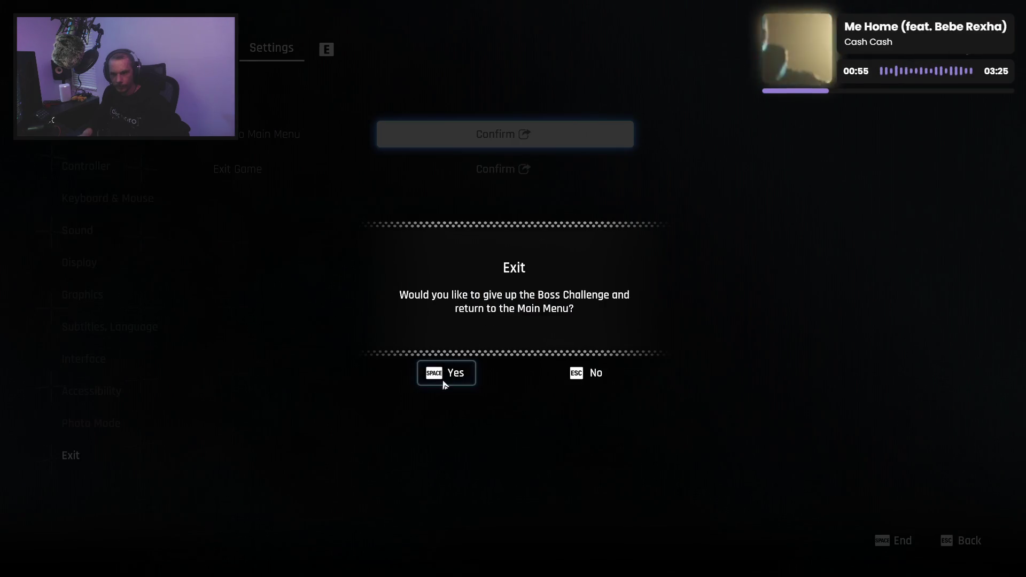
{"action": "left_click", "coordinate": [443, 381]}
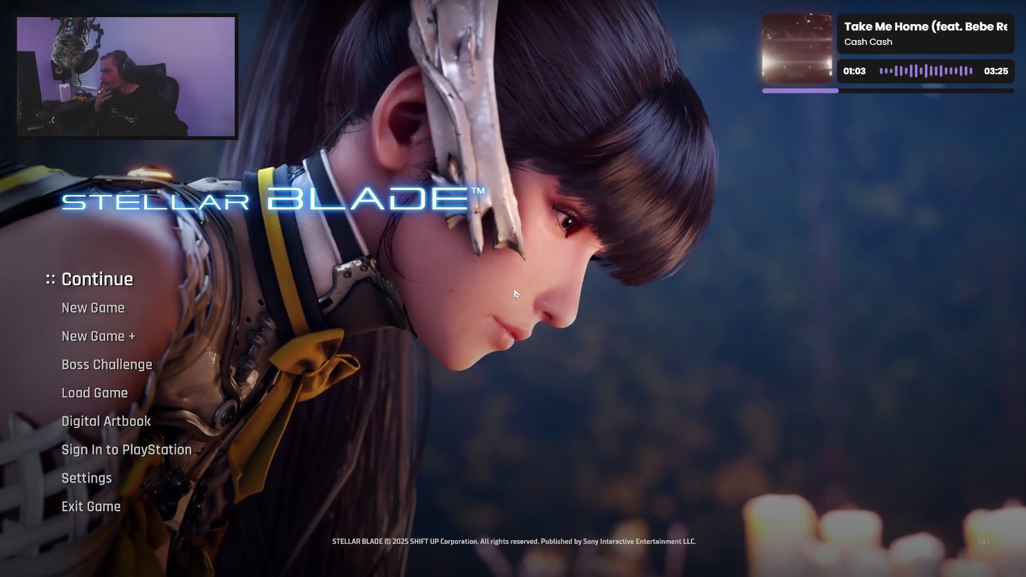
Step: Browse every settings category from Controller through Accessibility
{"action": "left_click", "coordinate": [88, 478]}
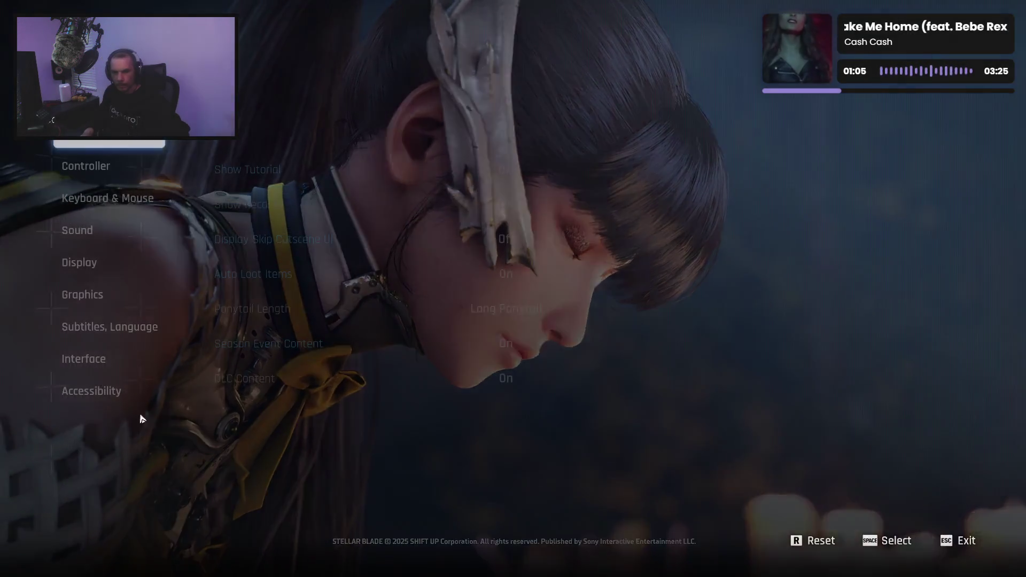
{"action": "left_click", "coordinate": [86, 165]}
{"action": "left_click", "coordinate": [96, 196]}
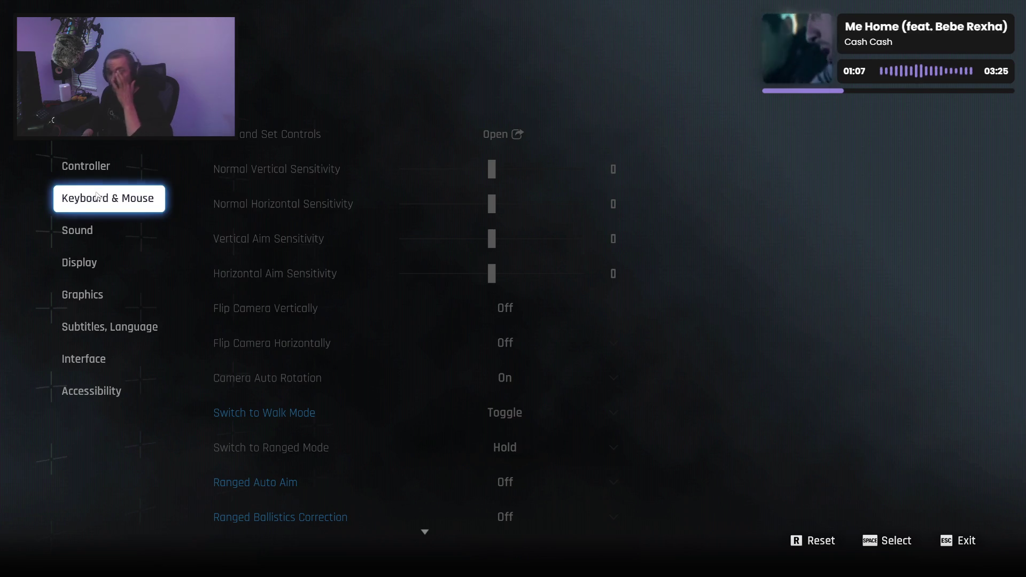
{"action": "left_click", "coordinate": [92, 229]}
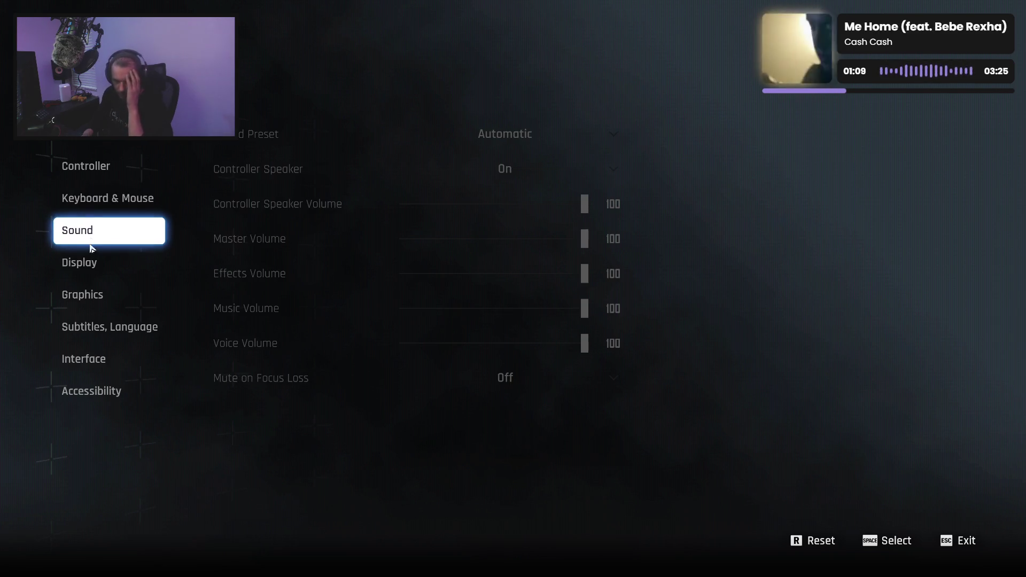
{"action": "left_click", "coordinate": [89, 265]}
{"action": "left_click", "coordinate": [90, 299]}
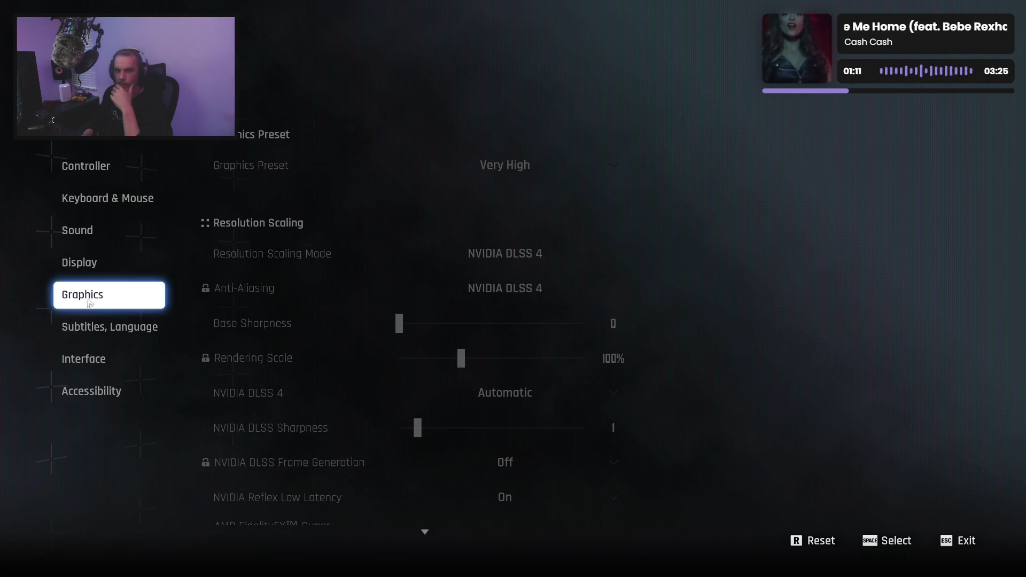
{"action": "left_click", "coordinate": [85, 326]}
{"action": "left_click", "coordinate": [81, 361]}
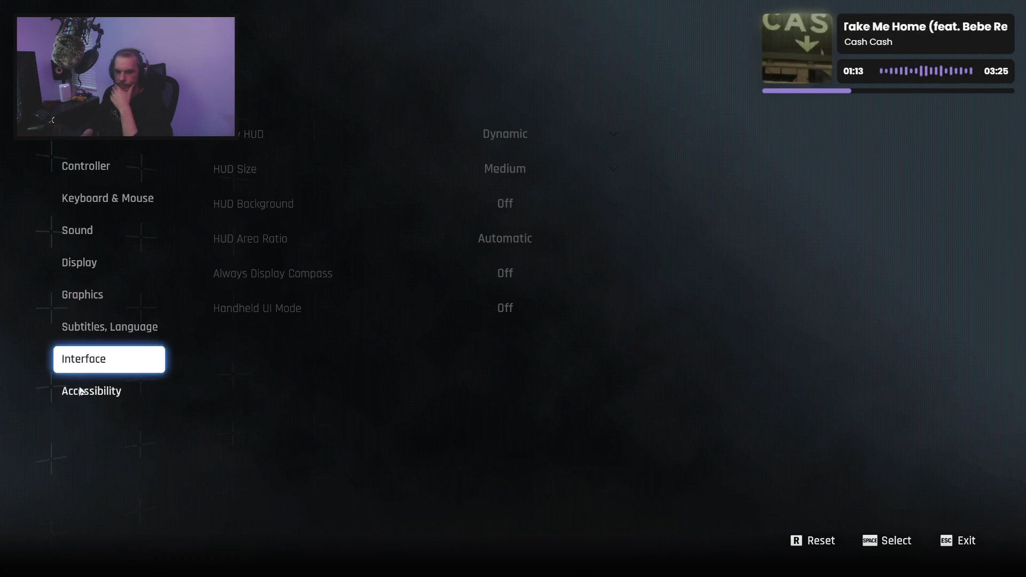
{"action": "left_click", "coordinate": [81, 394]}
Step: Revisit the Interface, Subtitles, Graphics, Display, Controller, Keyboard & Mouse and Sound pages
{"action": "left_click", "coordinate": [89, 364]}
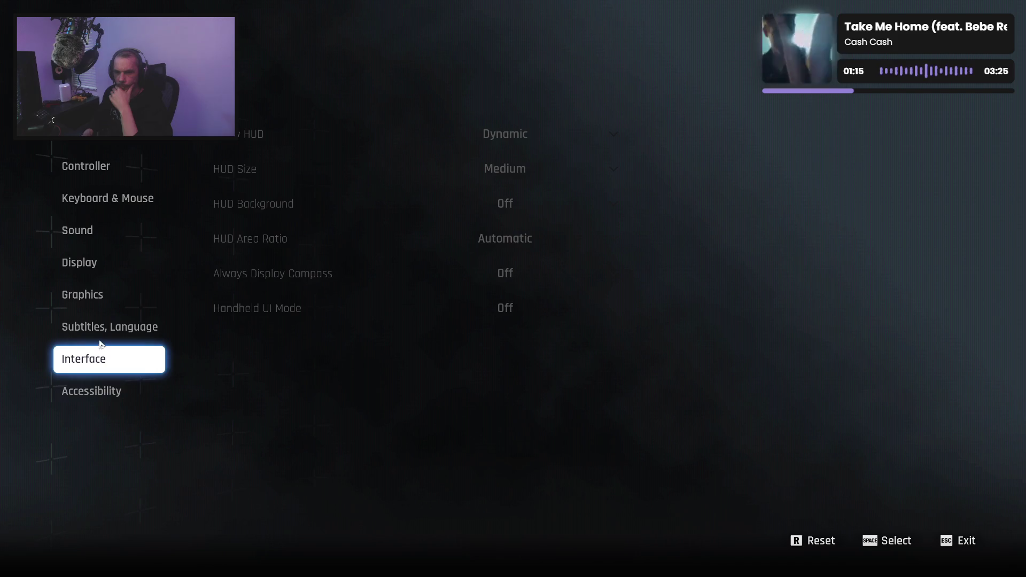
{"action": "left_click", "coordinate": [101, 343]}
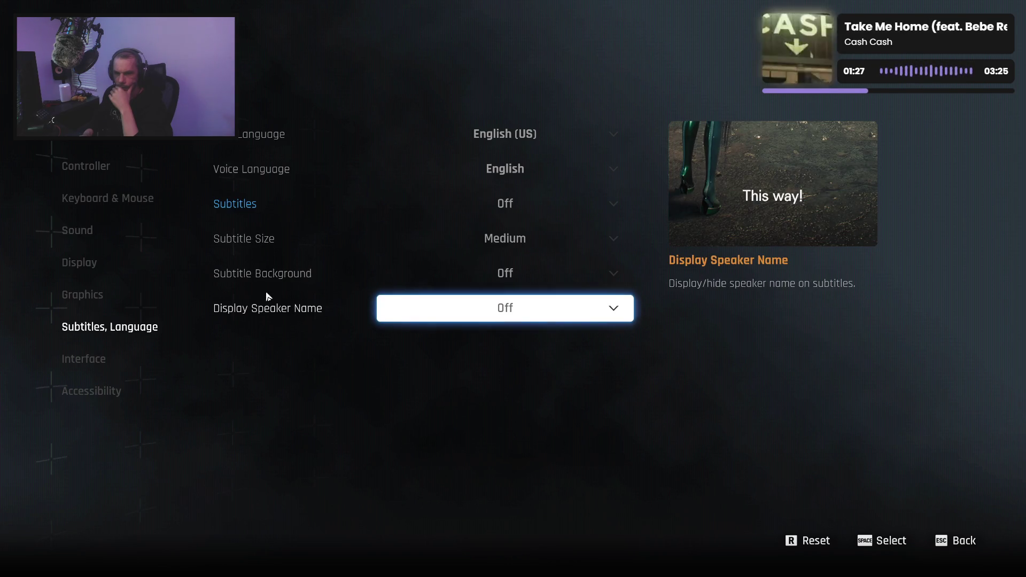
{"action": "left_click", "coordinate": [102, 297]}
{"action": "left_click", "coordinate": [91, 265]}
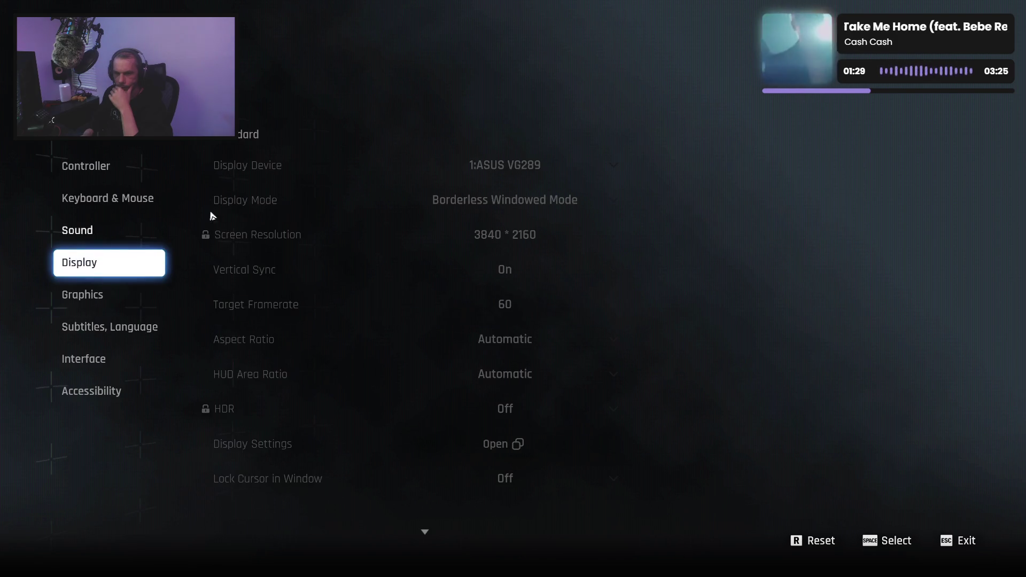
{"action": "left_click", "coordinate": [119, 167]}
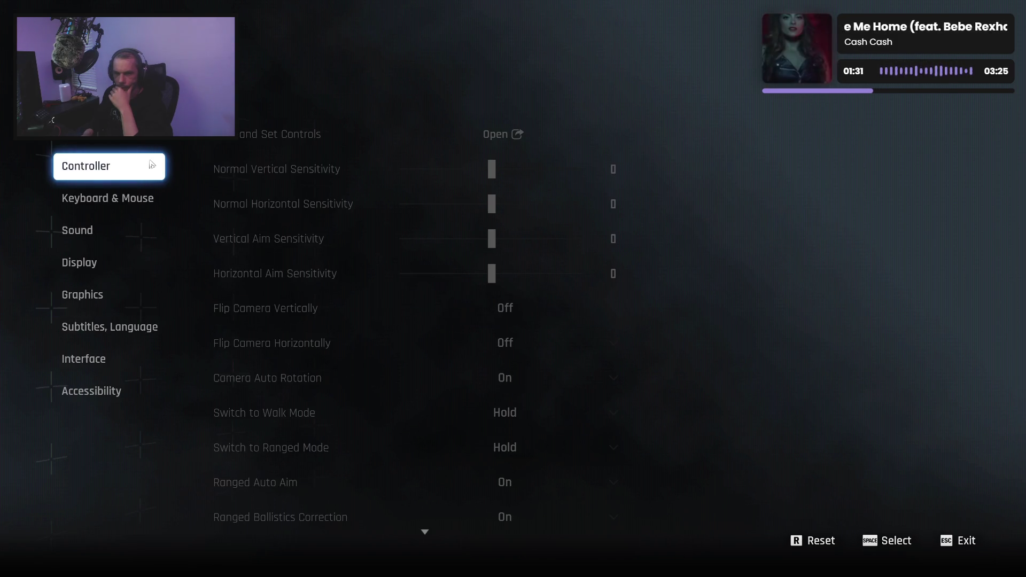
{"action": "left_click", "coordinate": [152, 144]}
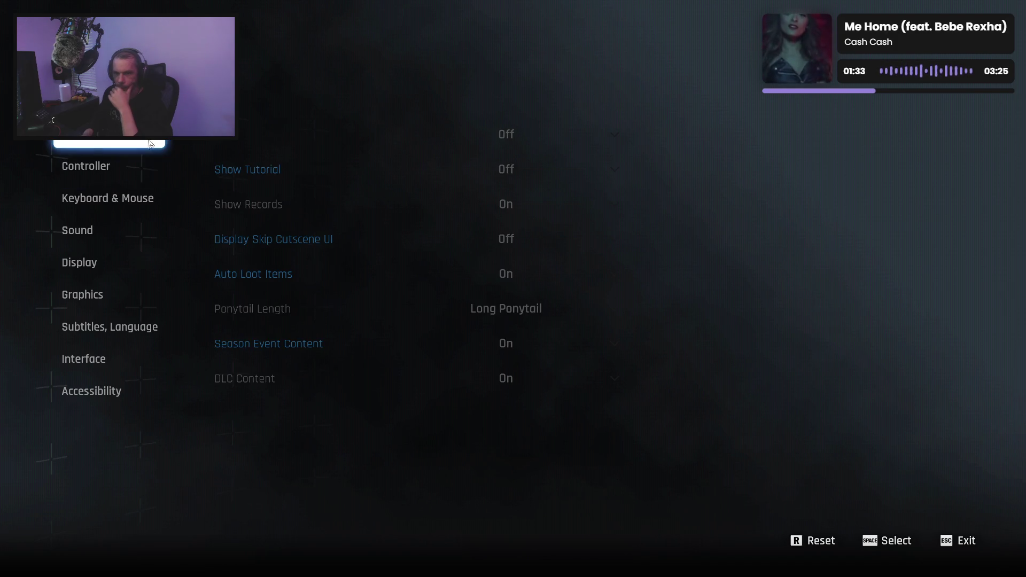
{"action": "left_click", "coordinate": [140, 175]}
{"action": "left_click", "coordinate": [138, 197]}
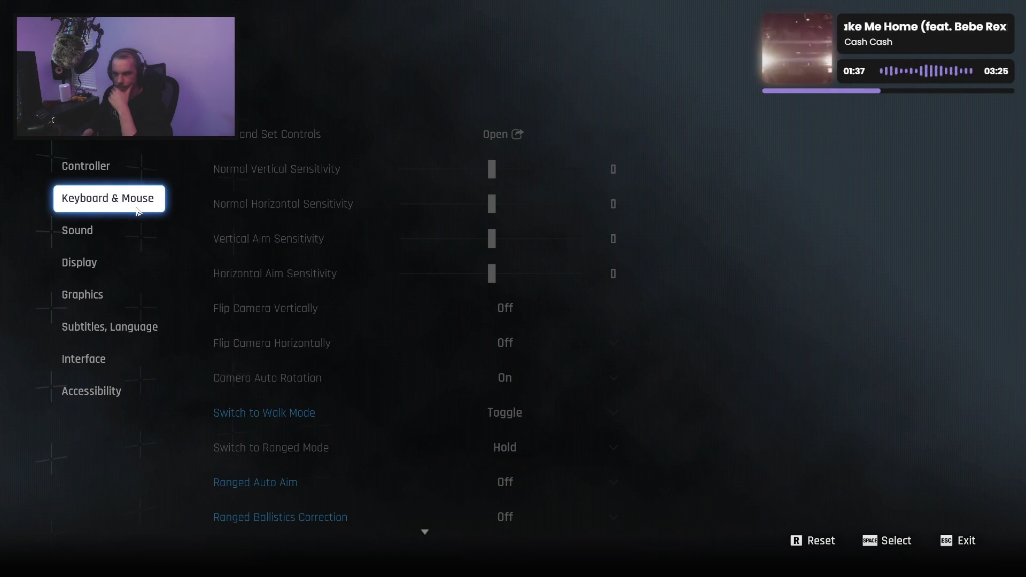
{"action": "left_click", "coordinate": [123, 240]}
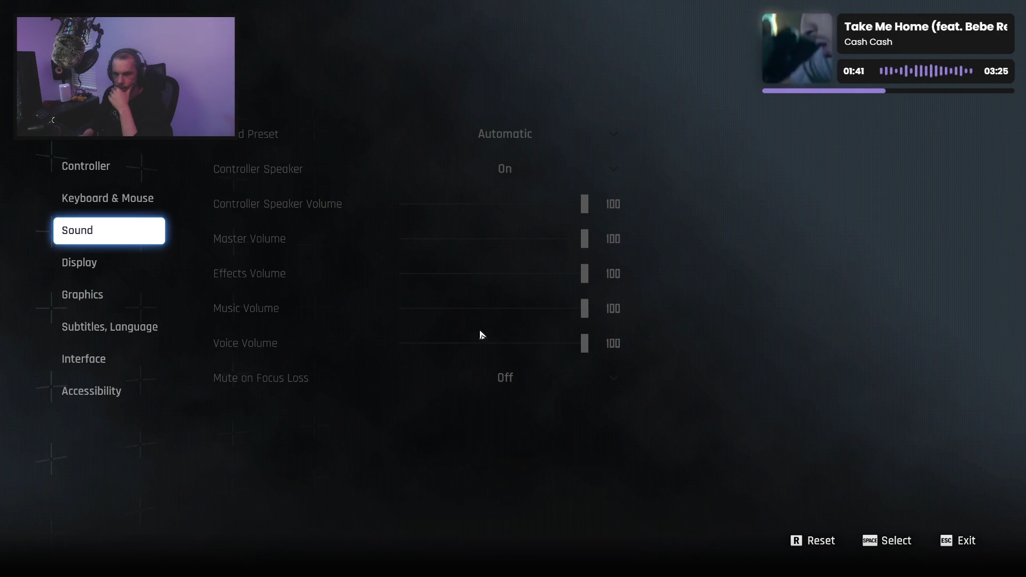
Step: Leave settings, quit the game, and bring the Unreal Editor back
{"action": "left_click", "coordinate": [966, 549]}
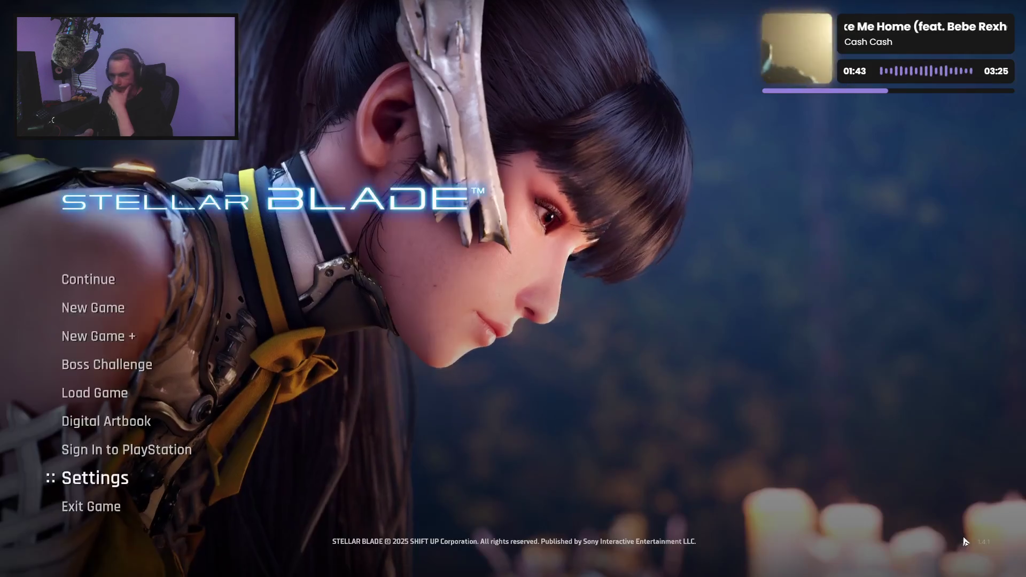
{"action": "key", "text": "alt+Tab"}
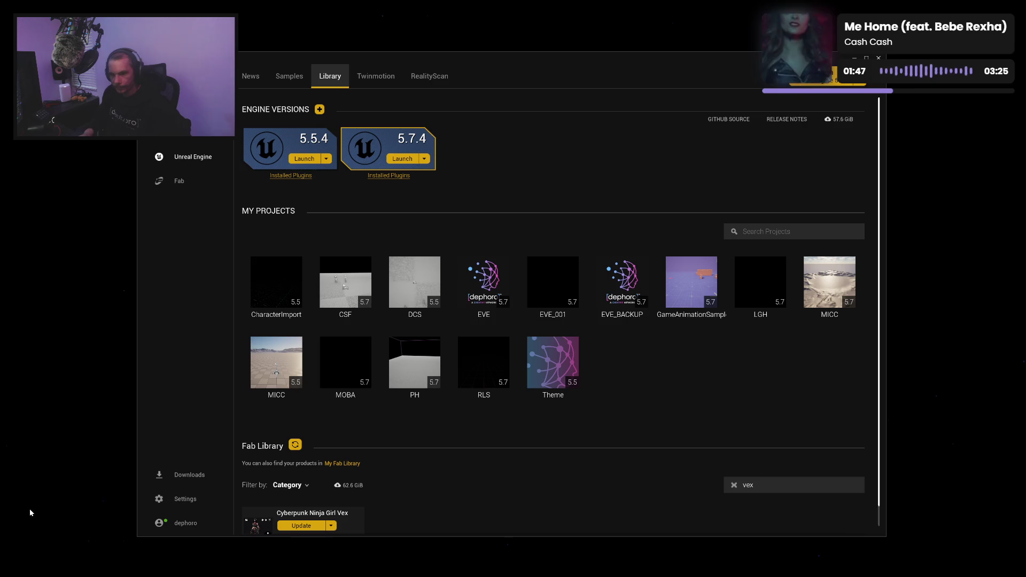
{"action": "mouse_move", "coordinate": [347, 572]}
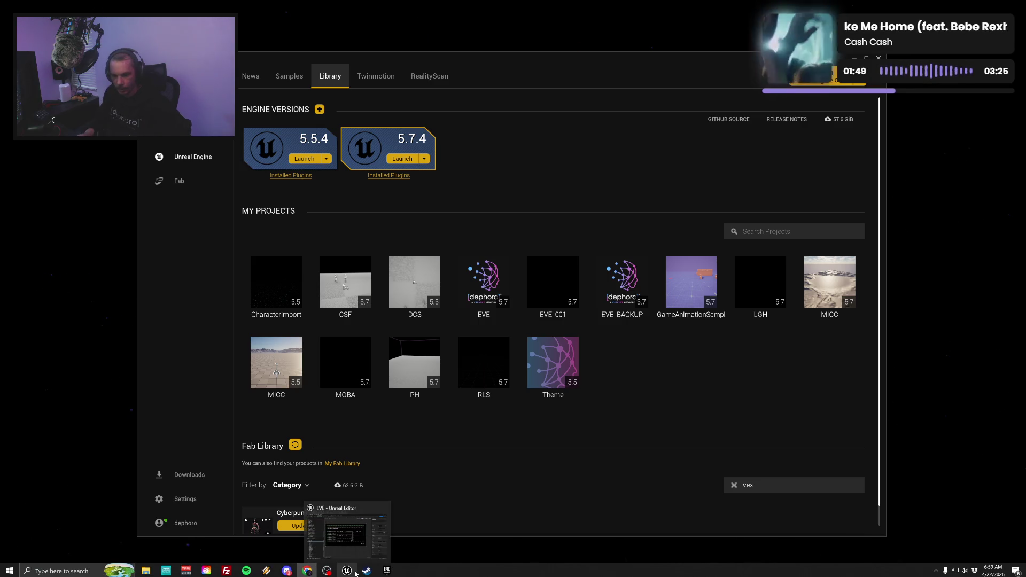
{"action": "left_click", "coordinate": [345, 529]}
Step: Deselect the Vertical Box, review the settings menu layout, and open WBP_Menu_LoadGame
{"action": "left_click", "coordinate": [481, 446]}
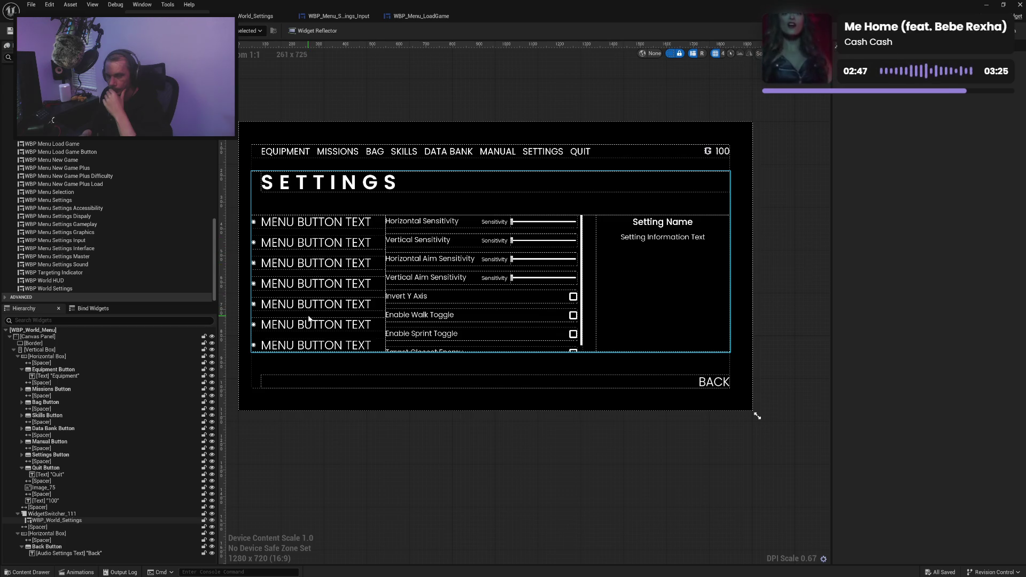
{"action": "left_click", "coordinate": [393, 17]}
Step: Open WBP_Menu_Settings_Input to examine its sliders, toggles and info panel
{"action": "left_click", "coordinate": [338, 17]}
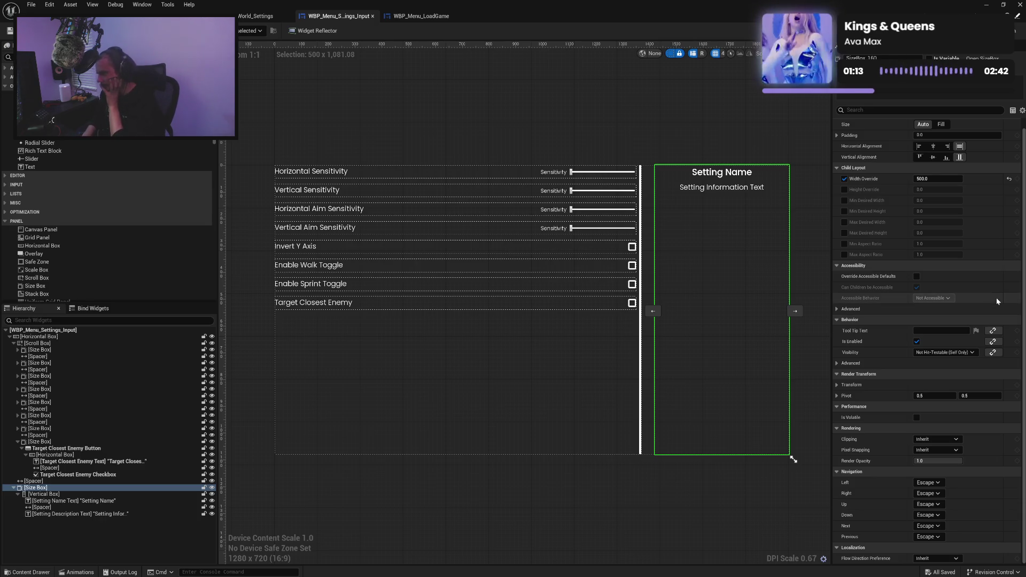
Step: Turn off Always Show Scrollbar on the settings Scroll Box and save the widget
{"action": "left_click", "coordinate": [812, 183]}
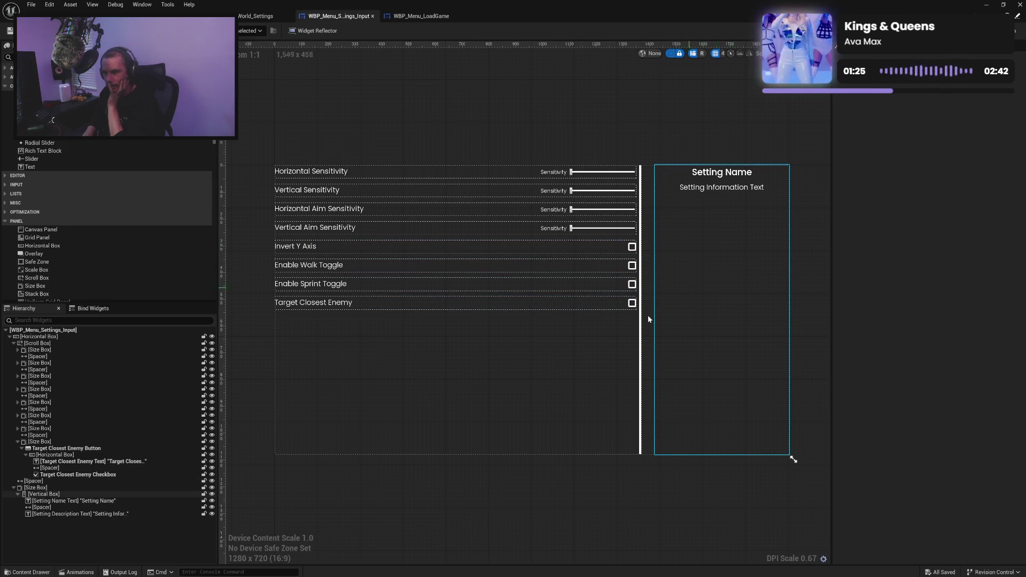
{"action": "left_click", "coordinate": [613, 363]}
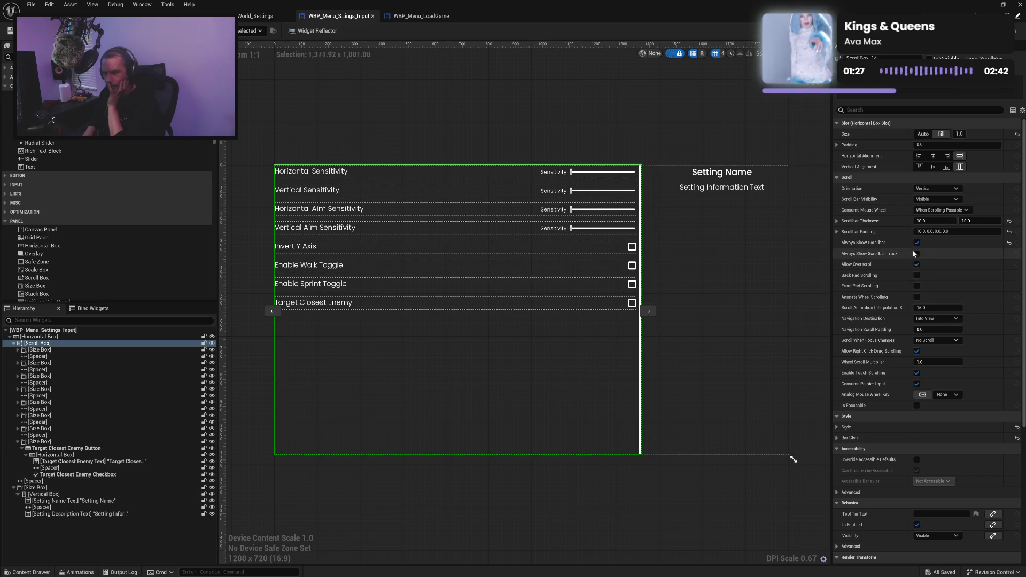
{"action": "left_click", "coordinate": [917, 243]}
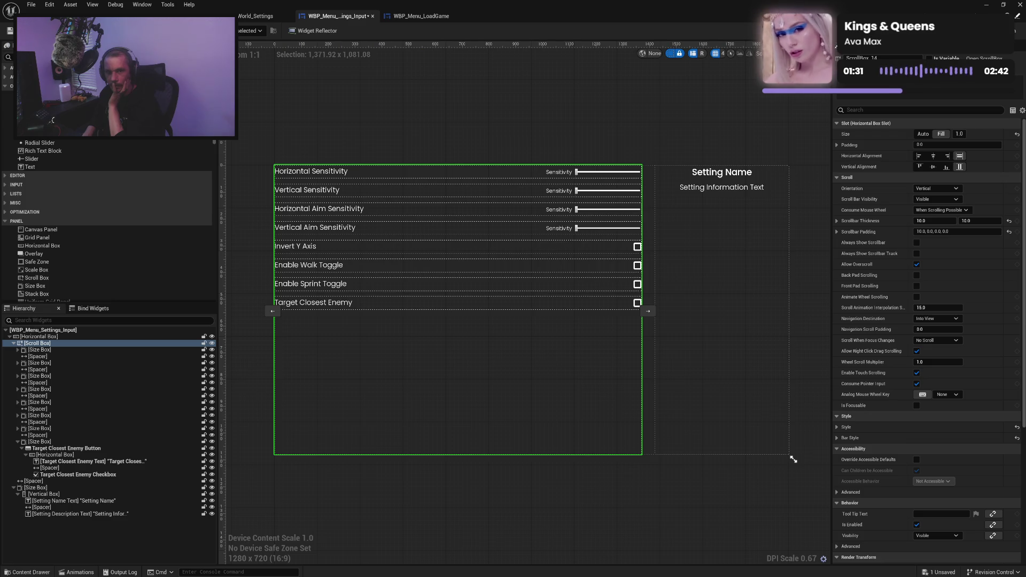
{"action": "key", "text": "ctrl+s"}
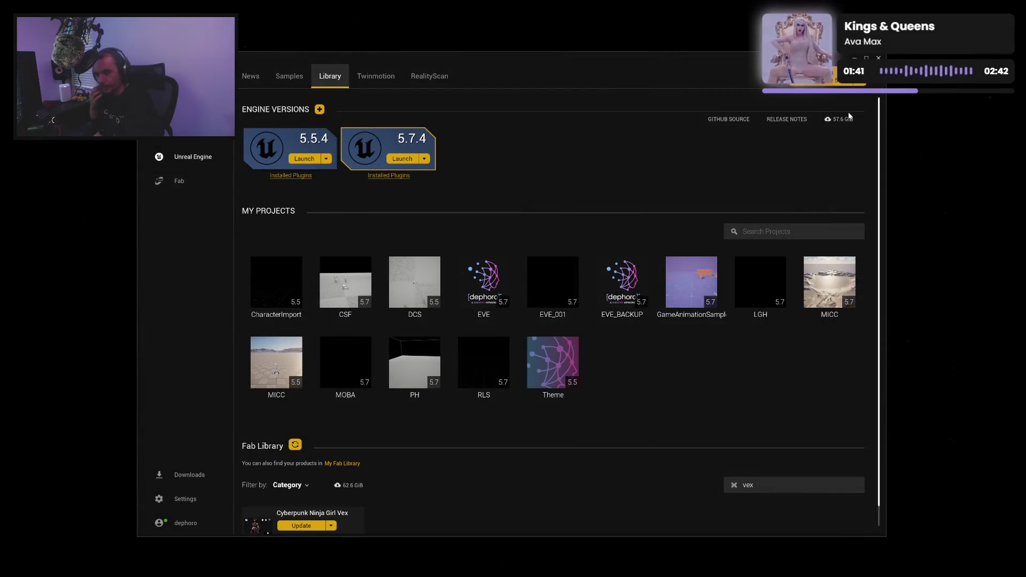
Step: Move to the Epic Games Launcher's close button to shut the launcher window
{"action": "mouse_move", "coordinate": [494, 278]}
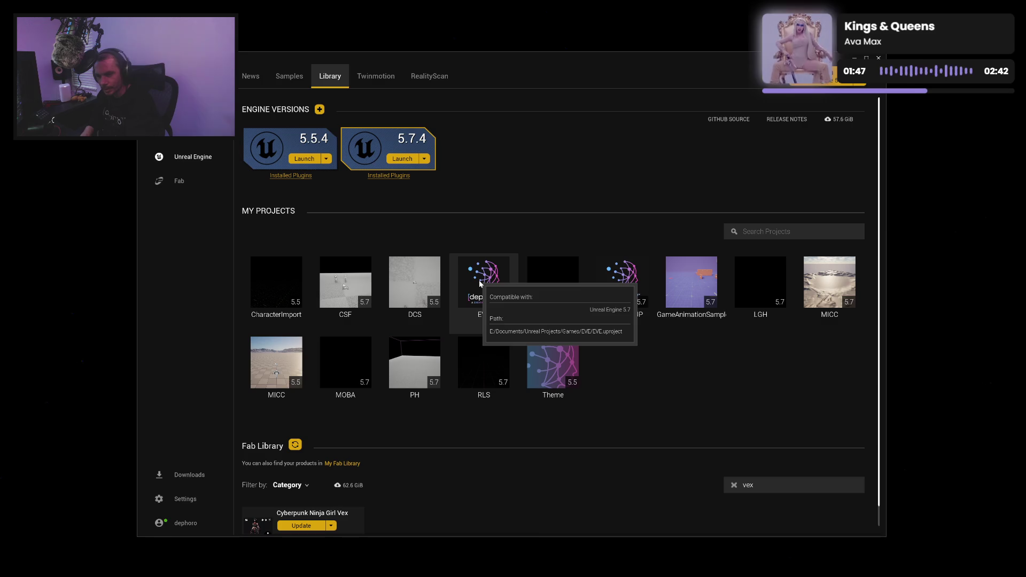
Step: Close the Epic Games Launcher and bring up Steam's Stellar Blade library page
{"action": "left_click", "coordinate": [879, 58]}
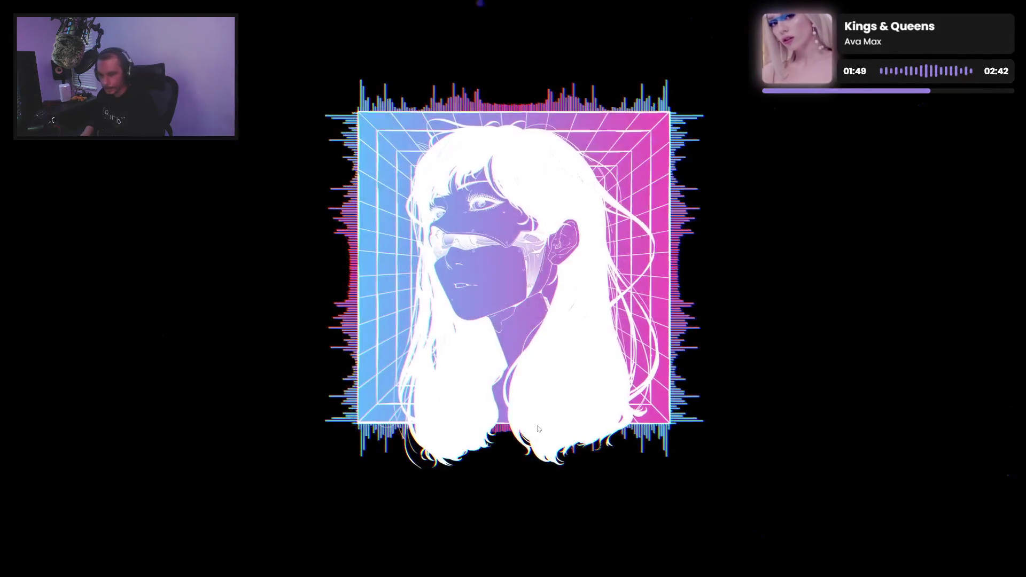
{"action": "left_click", "coordinate": [345, 571]}
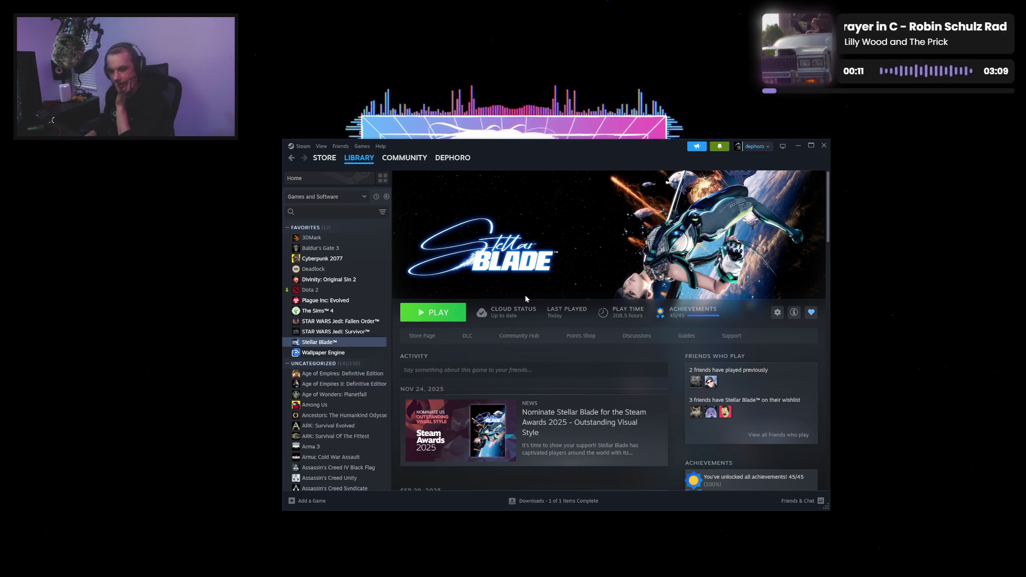
Step: Browse Jedi: Survivor, Jedi: Fallen Order and The Sims 4, landing on Plague Inc: Evolved
{"action": "left_click", "coordinate": [362, 332]}
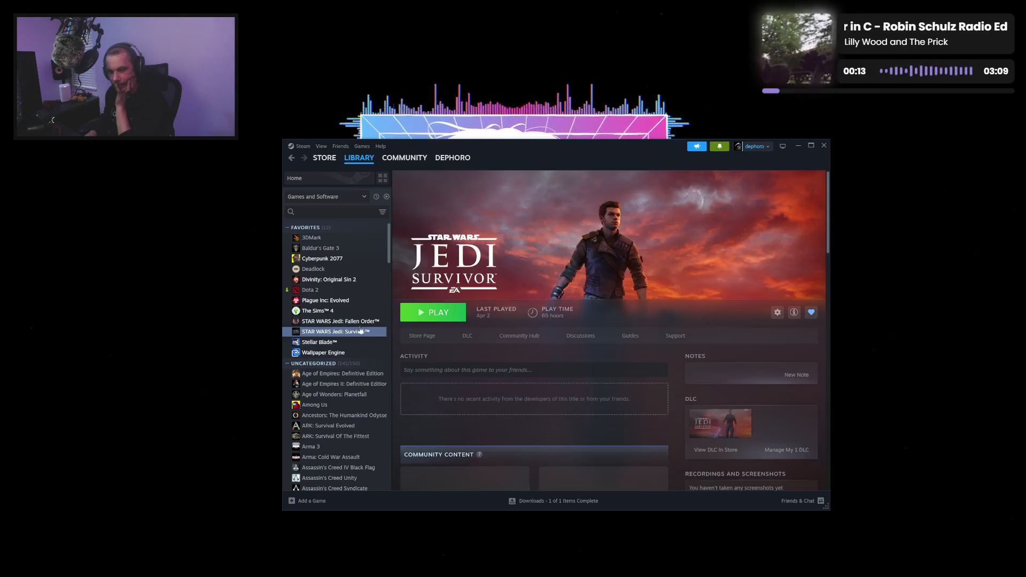
{"action": "left_click", "coordinate": [359, 321]}
{"action": "left_click", "coordinate": [358, 311]}
{"action": "left_click", "coordinate": [357, 300]}
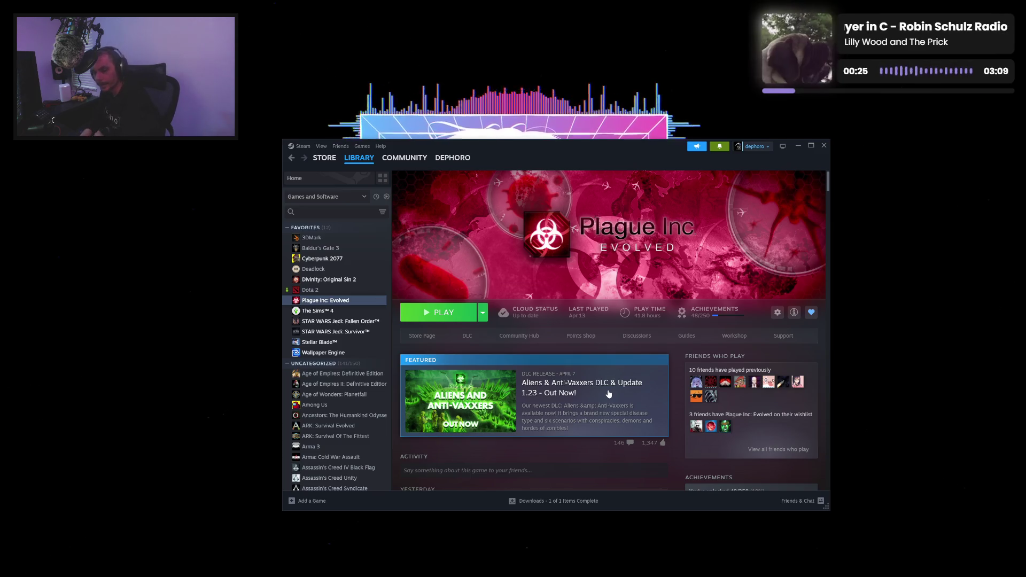
{"action": "scroll", "coordinate": [609, 394], "scroll_direction": "down", "scroll_amount": 10}
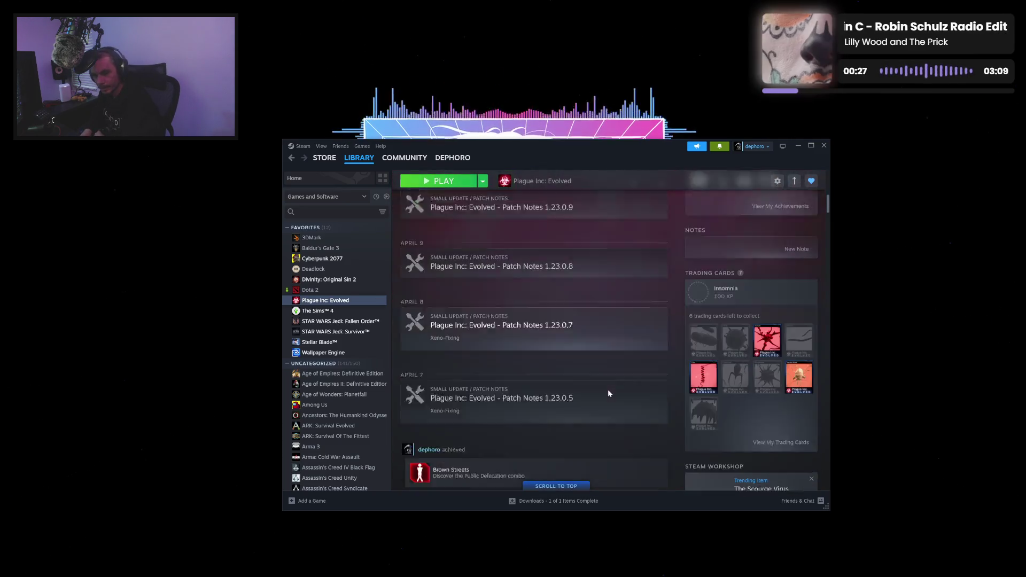
{"action": "scroll", "coordinate": [608, 394], "scroll_direction": "down", "scroll_amount": 4}
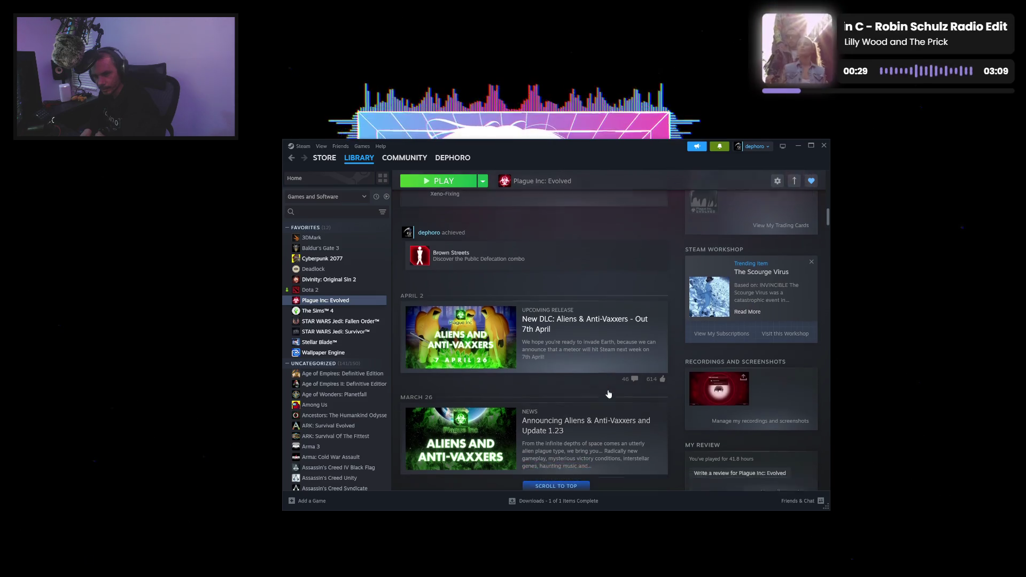
{"action": "scroll", "coordinate": [608, 394], "scroll_direction": "down", "scroll_amount": 3}
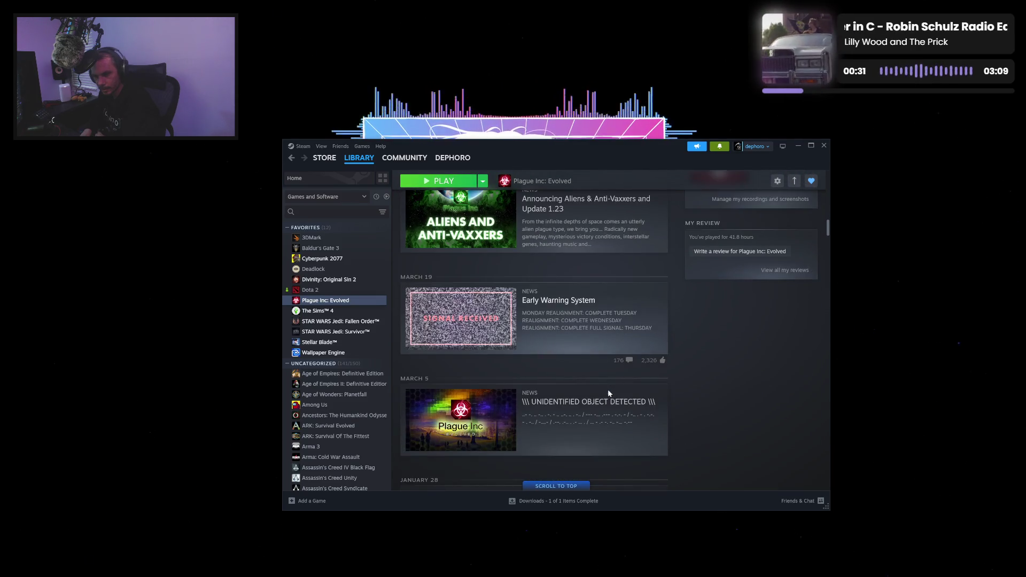
{"action": "scroll", "coordinate": [608, 394], "scroll_direction": "up", "scroll_amount": 3}
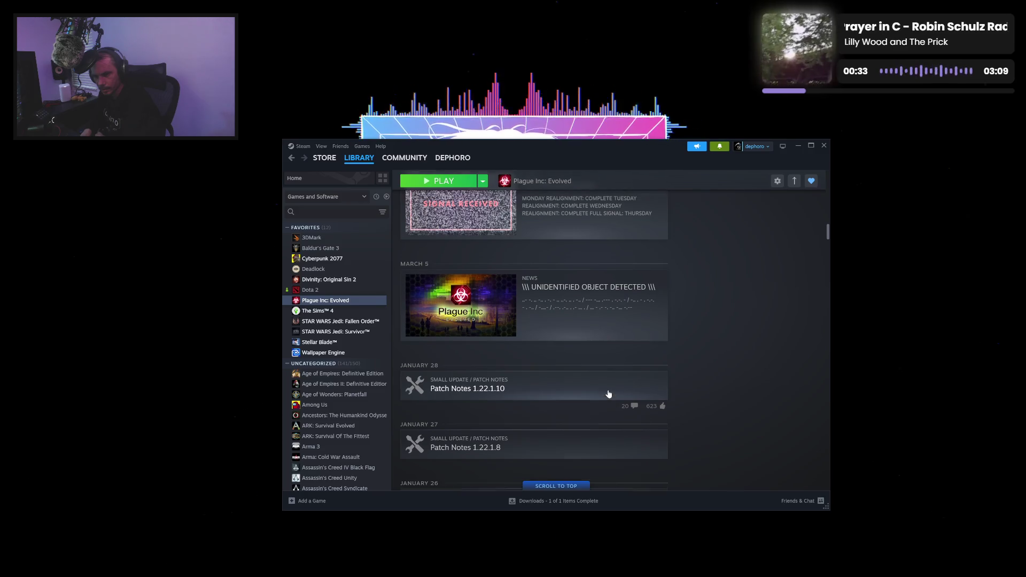
{"action": "scroll", "coordinate": [609, 393], "scroll_direction": "up", "scroll_amount": 6}
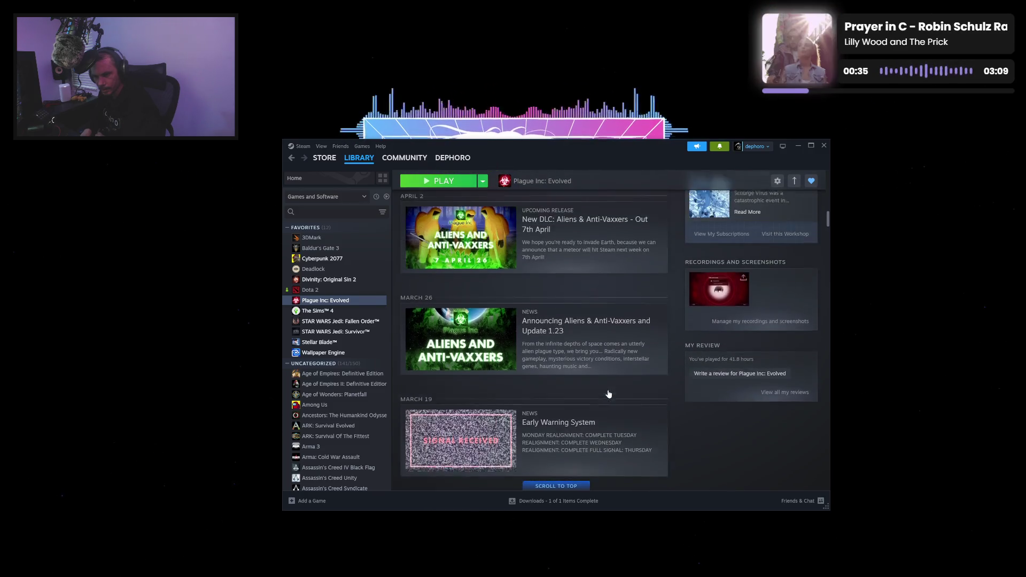
{"action": "scroll", "coordinate": [608, 394], "scroll_direction": "down", "scroll_amount": 3}
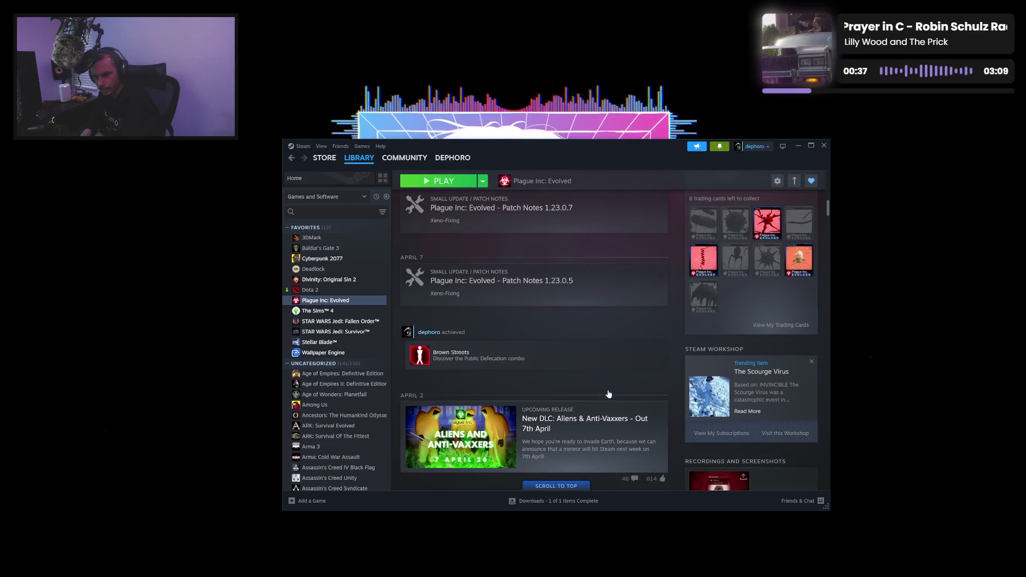
{"action": "left_click", "coordinate": [717, 331]}
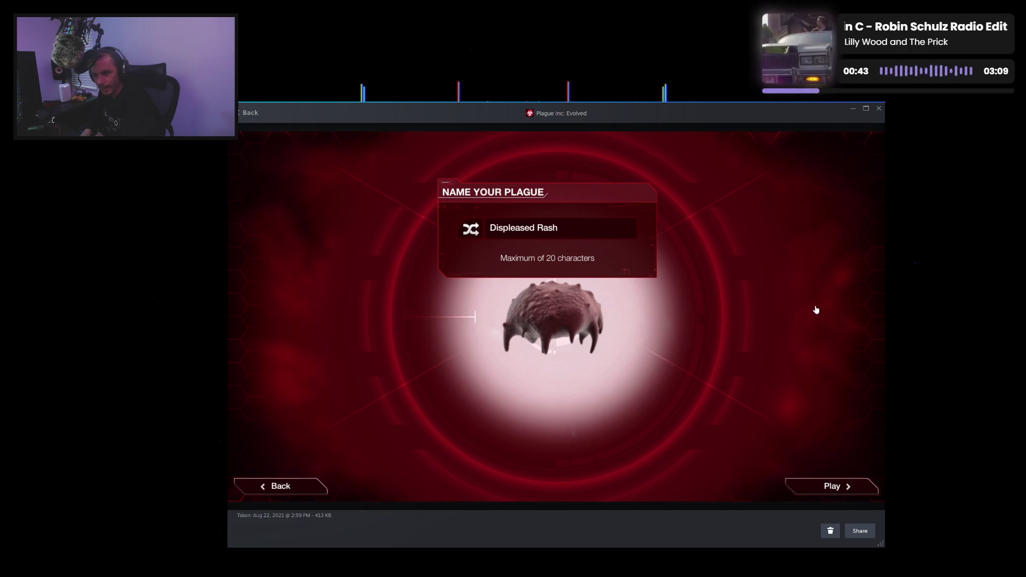
{"action": "left_click", "coordinate": [249, 113]}
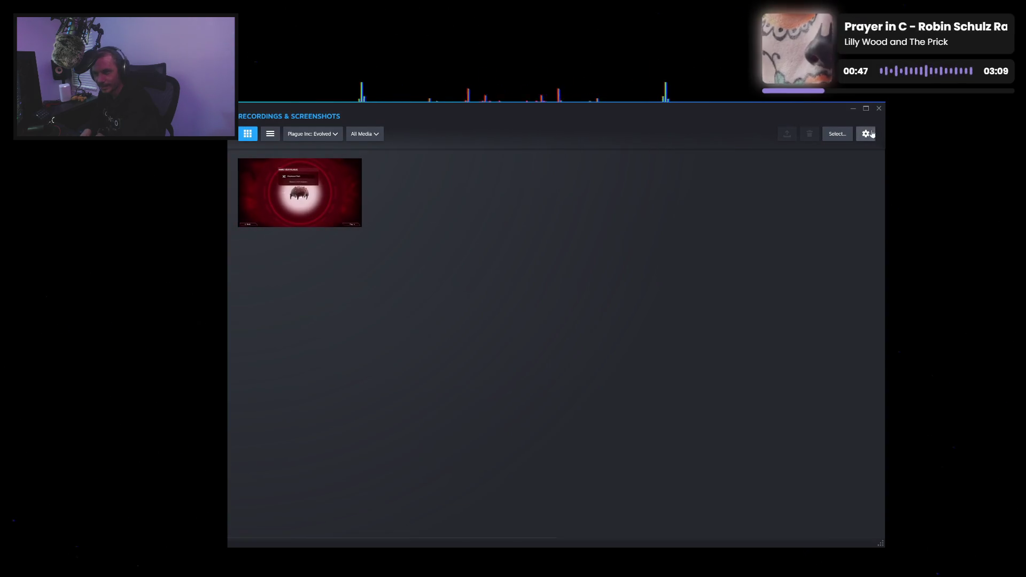
{"action": "left_click", "coordinate": [878, 108]}
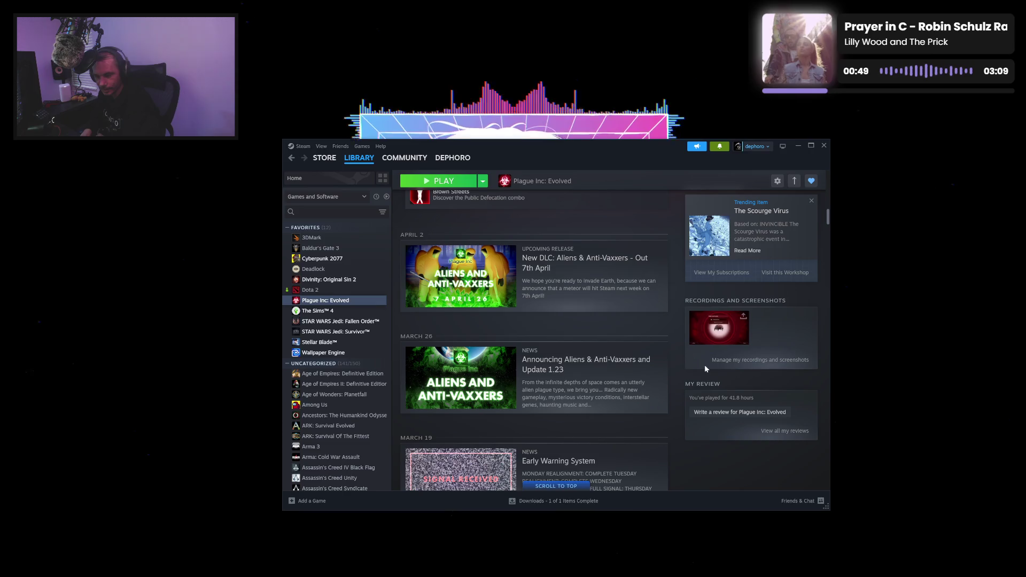
{"action": "scroll", "coordinate": [676, 416], "scroll_direction": "up", "scroll_amount": 1}
{"action": "scroll", "coordinate": [676, 415], "scroll_direction": "up", "scroll_amount": 10}
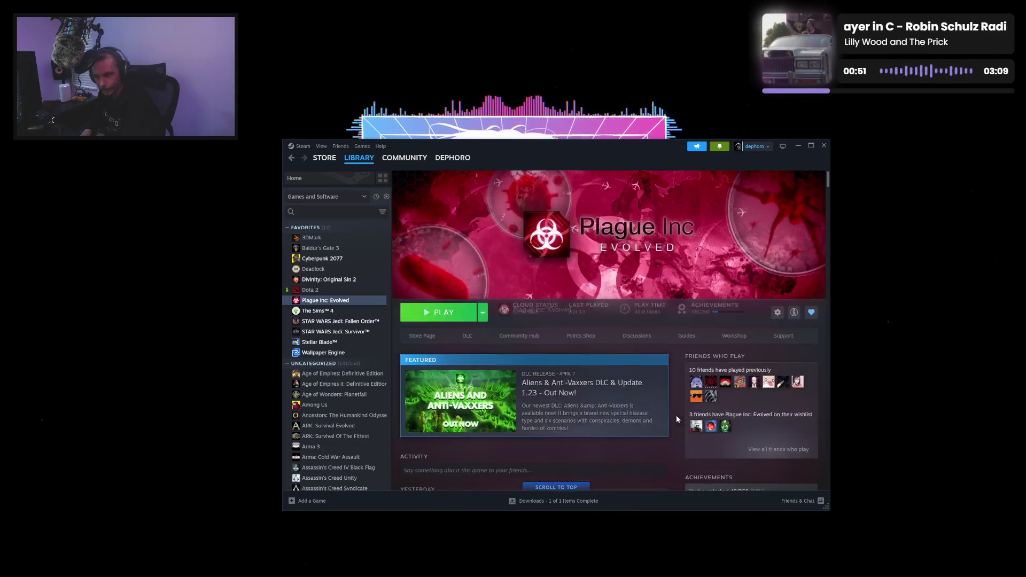
Step: View the Cyberpunk 2077 page, then the STAR WARS Jedi: Survivor page
{"action": "left_click", "coordinate": [353, 260]}
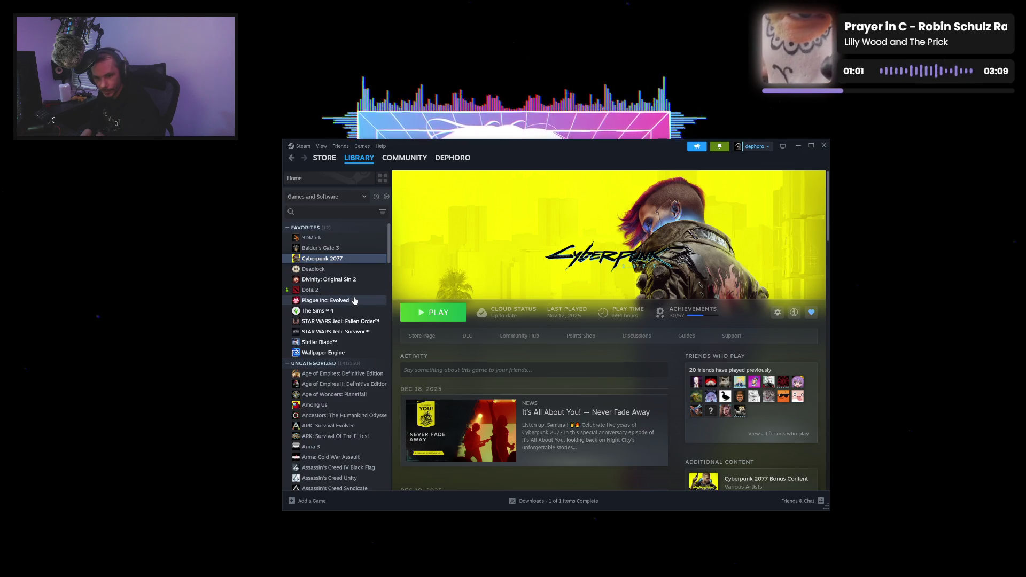
{"action": "left_click", "coordinate": [362, 331]}
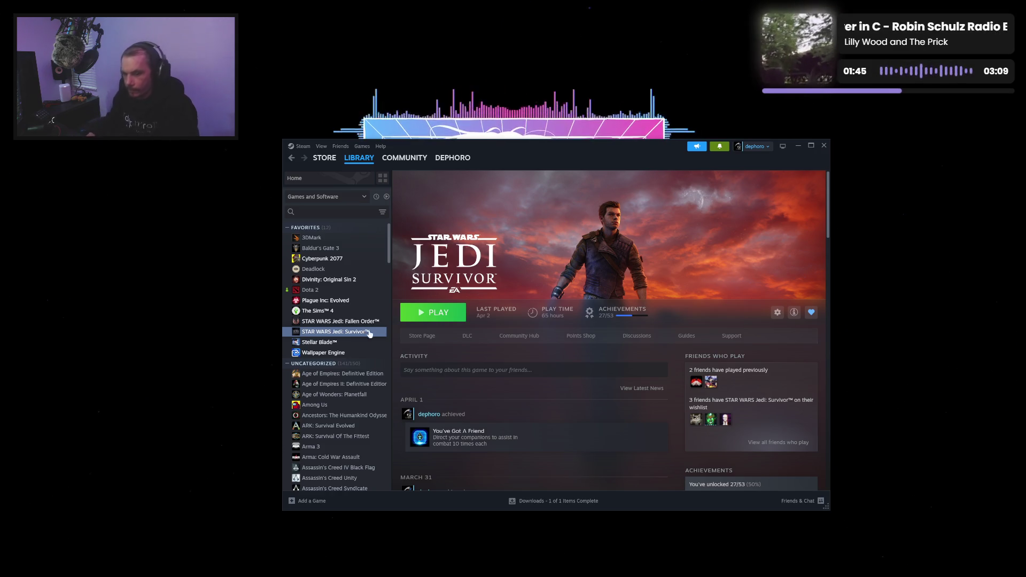
{"action": "left_click", "coordinate": [359, 342]}
{"action": "left_click", "coordinate": [362, 333]}
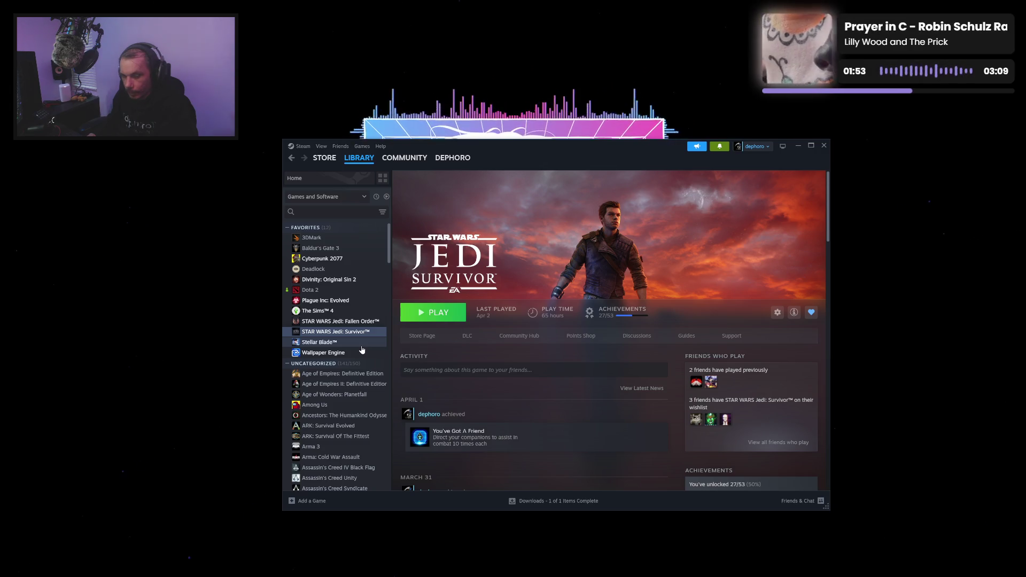
Step: Compare Stellar Blade and Jedi: Survivor pages, ending on Jedi: Survivor (65 hours, 27/53 achievements)
{"action": "left_click", "coordinate": [362, 344]}
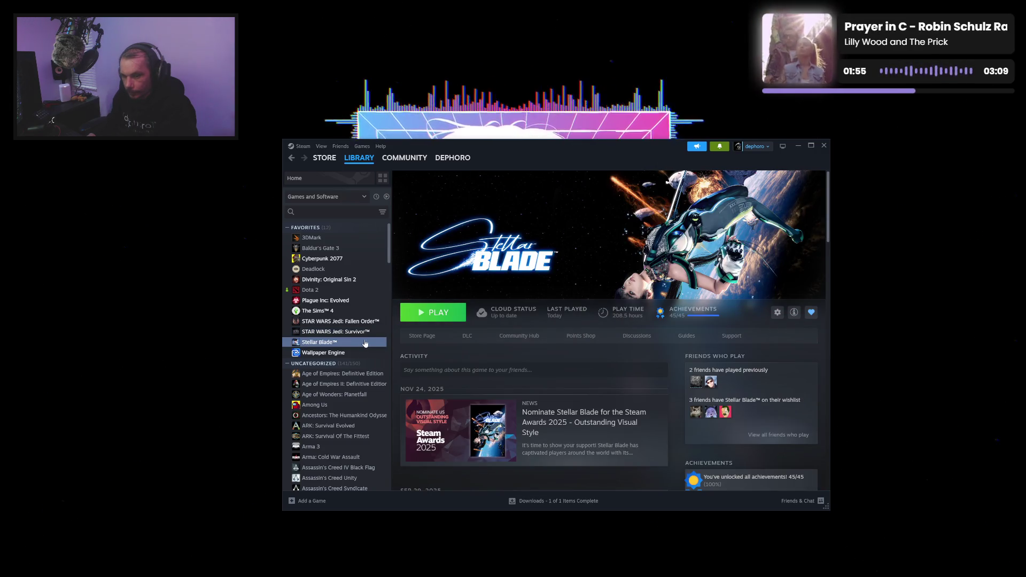
{"action": "left_click", "coordinate": [366, 331]}
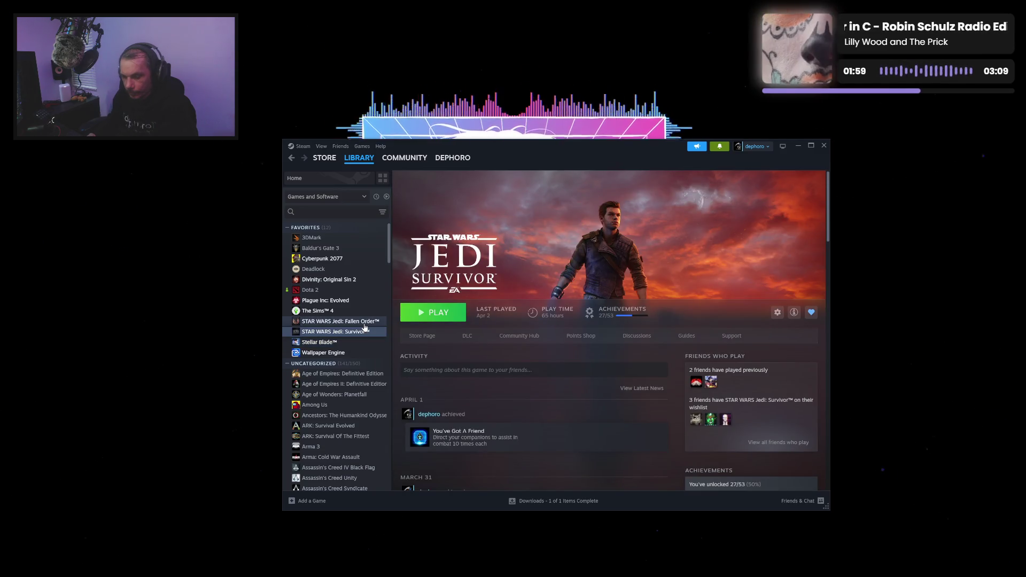
{"action": "left_click", "coordinate": [364, 343]}
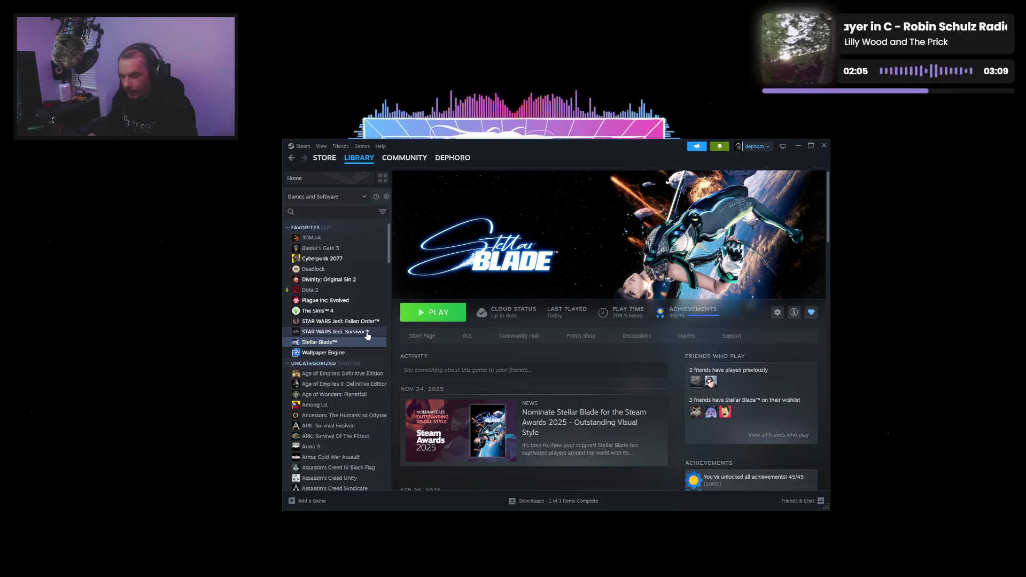
{"action": "left_click", "coordinate": [366, 331]}
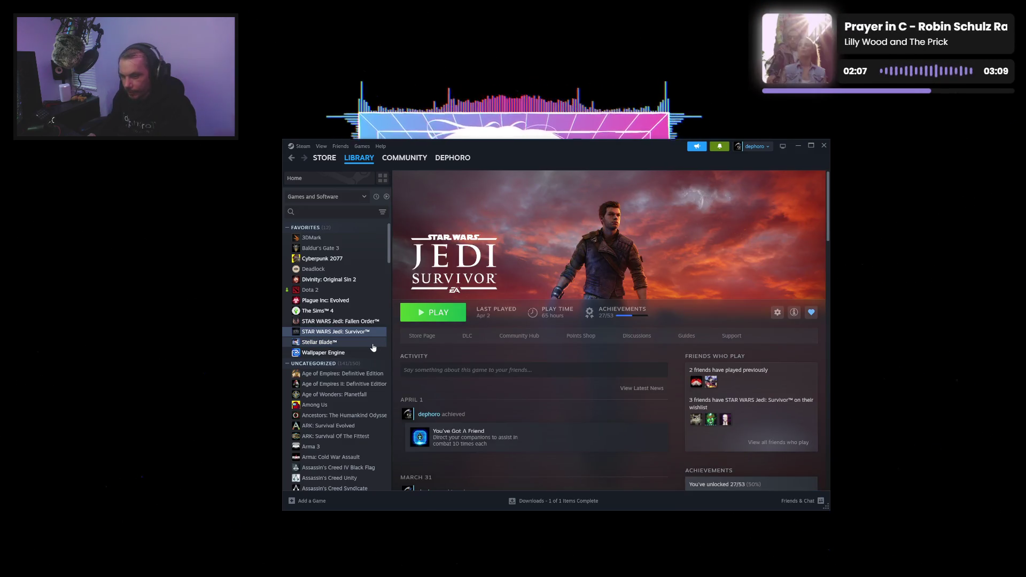
{"action": "left_click", "coordinate": [381, 343]}
{"action": "left_click", "coordinate": [374, 335]}
{"action": "left_click", "coordinate": [376, 342]}
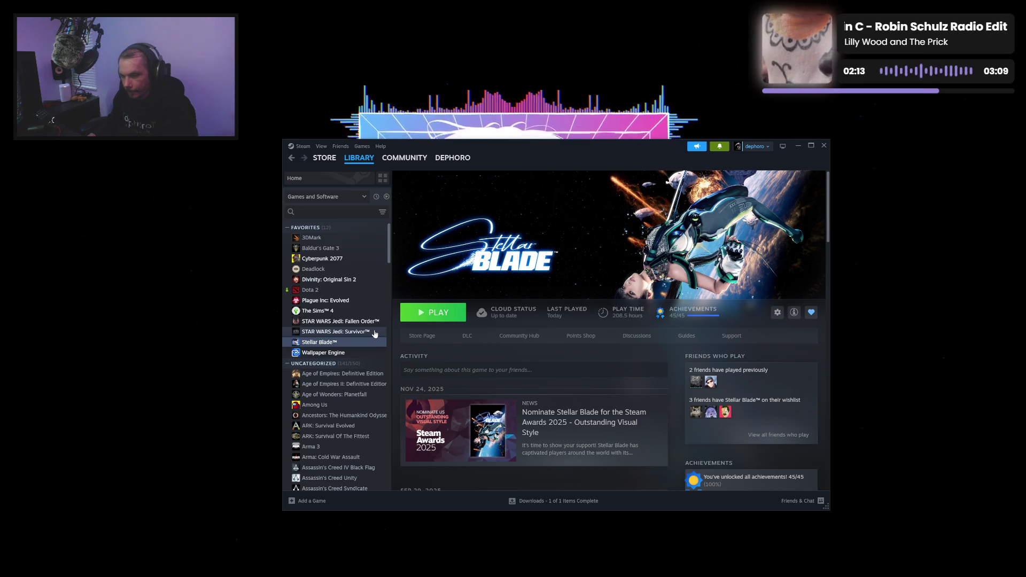
{"action": "left_click", "coordinate": [375, 333]}
{"action": "left_click", "coordinate": [375, 342]}
{"action": "left_click", "coordinate": [376, 333]}
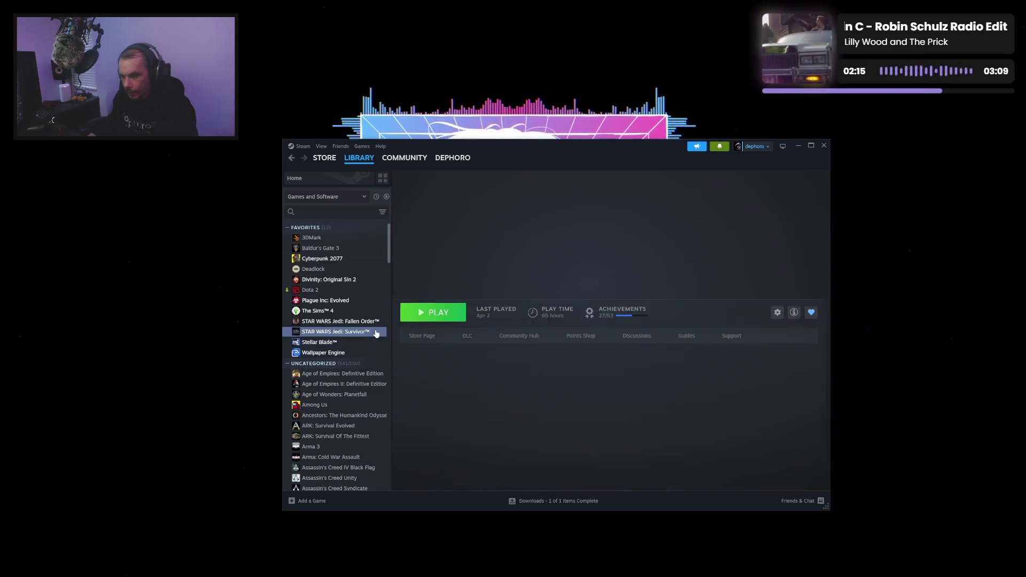
{"action": "left_click", "coordinate": [376, 342]}
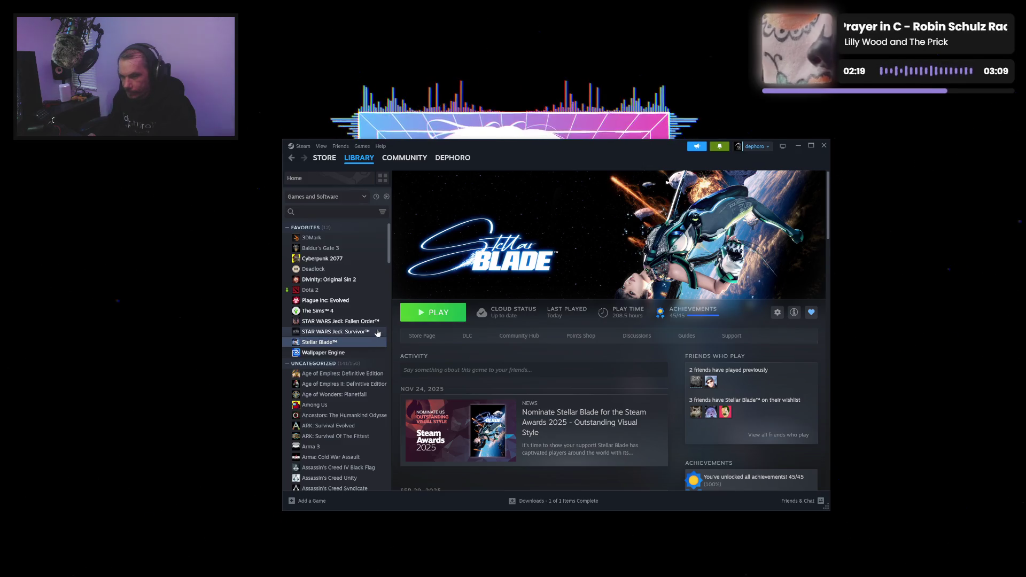
{"action": "left_click", "coordinate": [378, 333]}
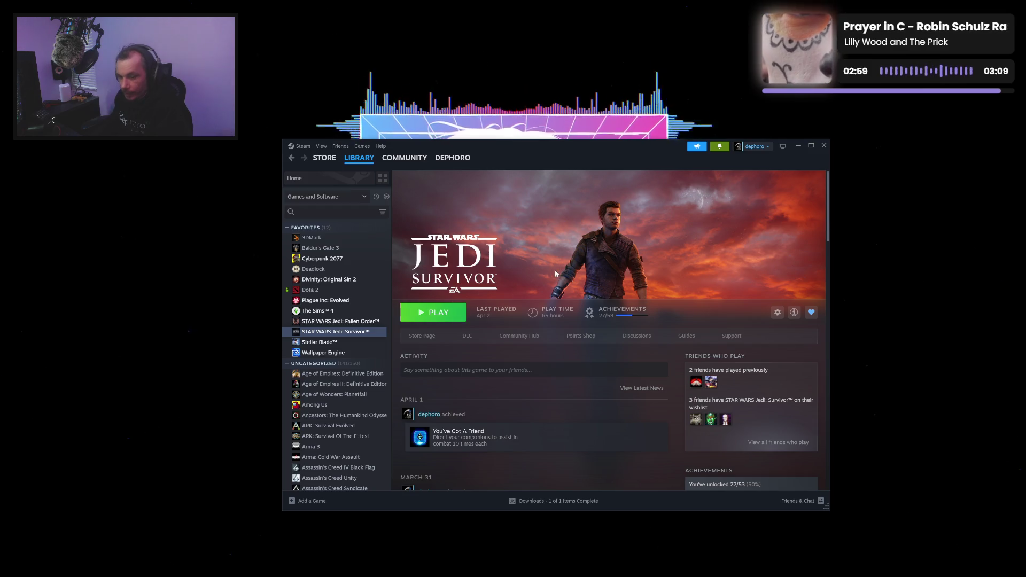
Step: Show the STAR WARS Jedi: Fallen Order page with 26 hours played and 16/39 achievements
{"action": "left_click", "coordinate": [358, 323]}
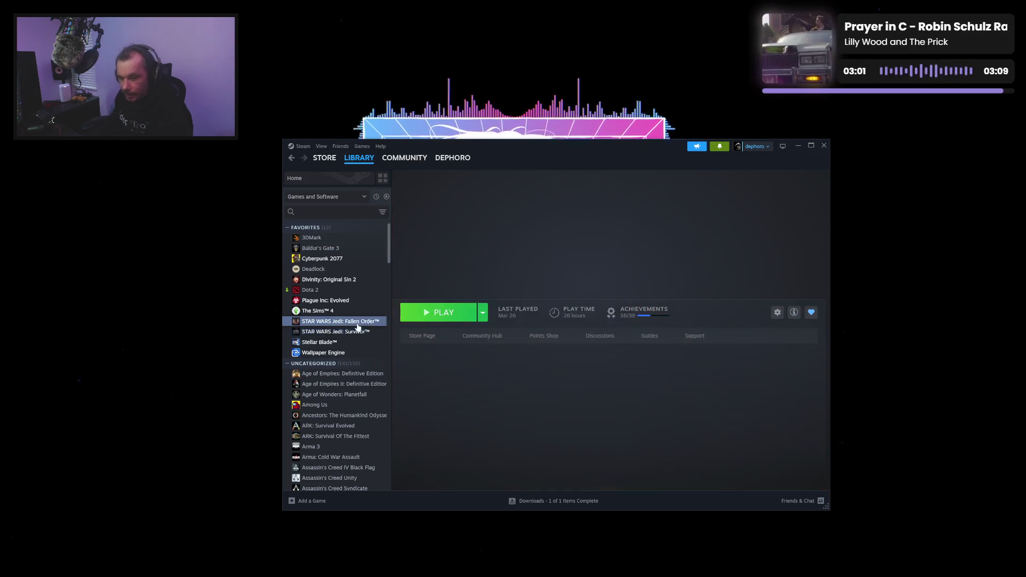
{"action": "left_click", "coordinate": [363, 331]}
{"action": "left_click", "coordinate": [363, 325]}
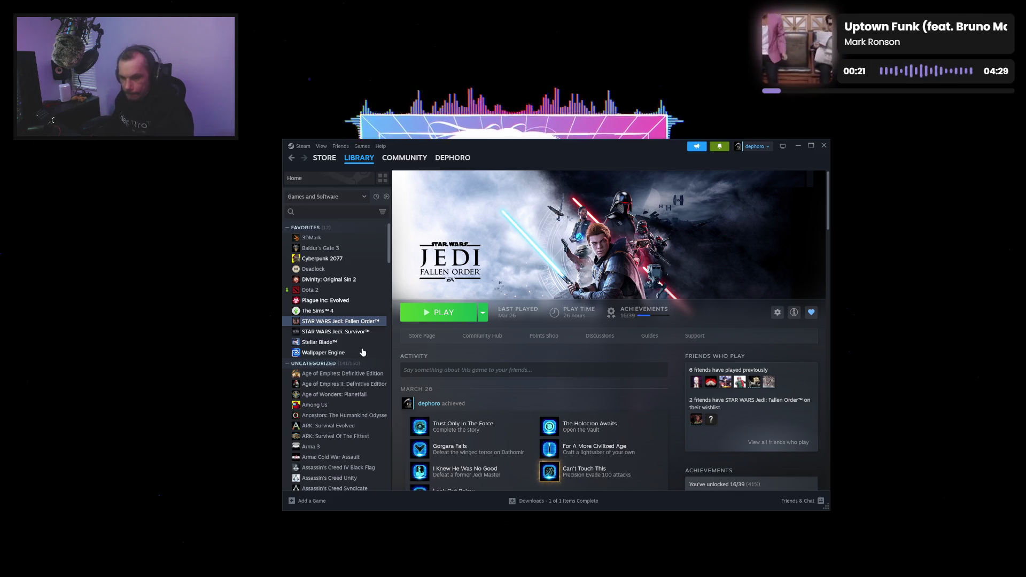
{"action": "scroll", "coordinate": [363, 353], "scroll_direction": "down", "scroll_amount": 2}
{"action": "scroll", "coordinate": [363, 354], "scroll_direction": "down", "scroll_amount": 10}
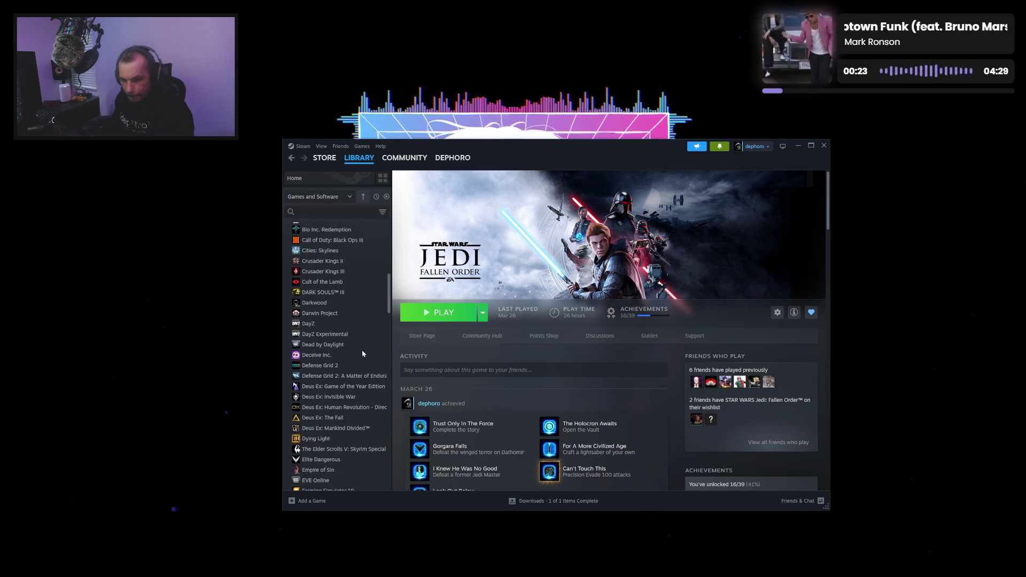
{"action": "scroll", "coordinate": [362, 354], "scroll_direction": "down", "scroll_amount": 8}
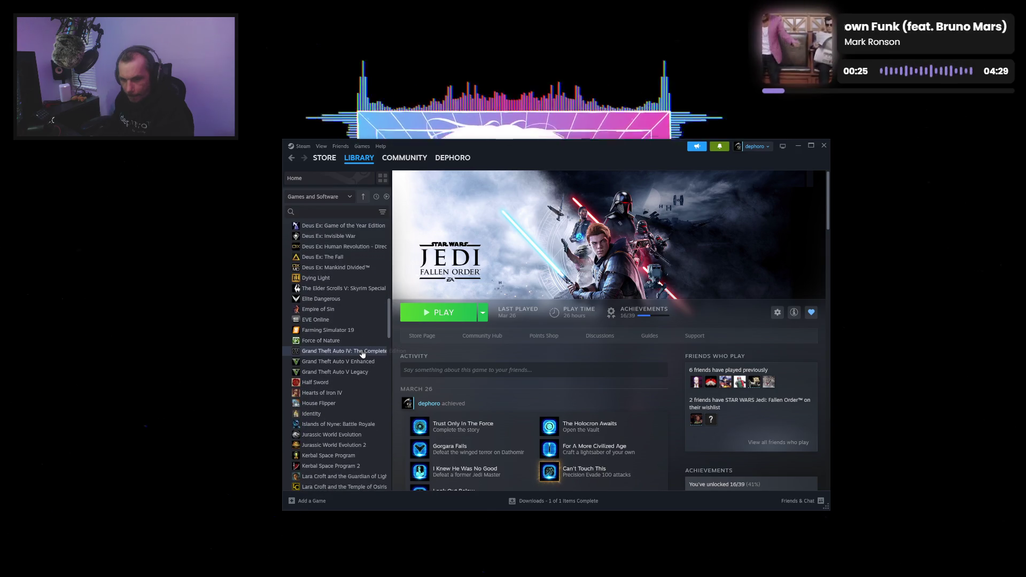
{"action": "left_click", "coordinate": [347, 271]}
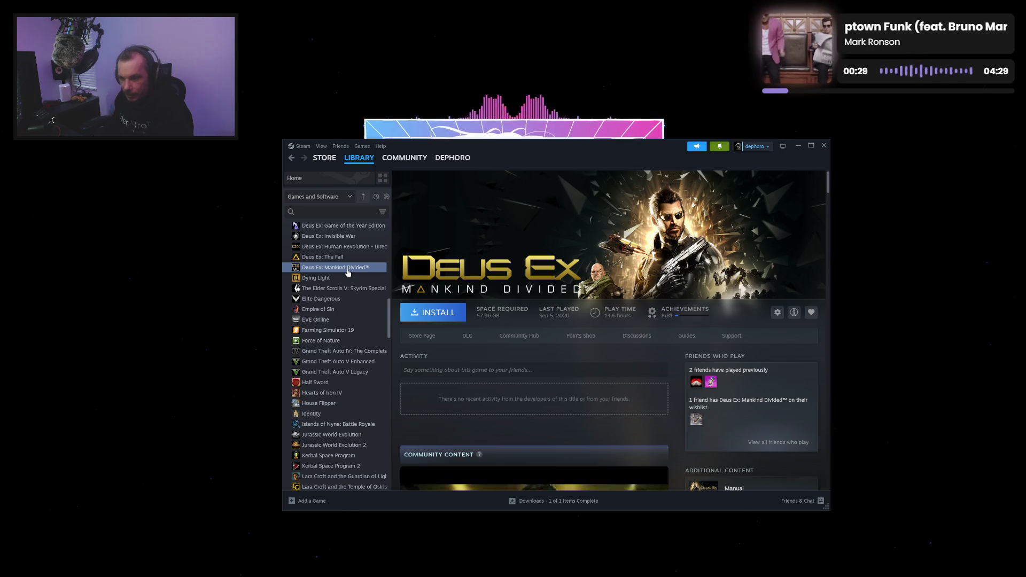
{"action": "scroll", "coordinate": [348, 271], "scroll_direction": "down", "scroll_amount": 4}
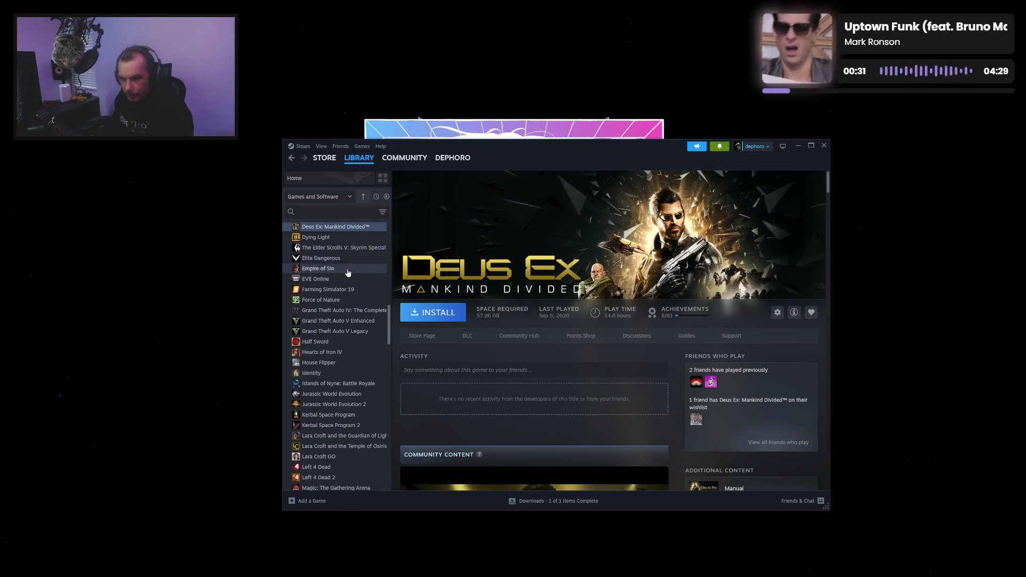
{"action": "scroll", "coordinate": [348, 273], "scroll_direction": "down", "scroll_amount": 6}
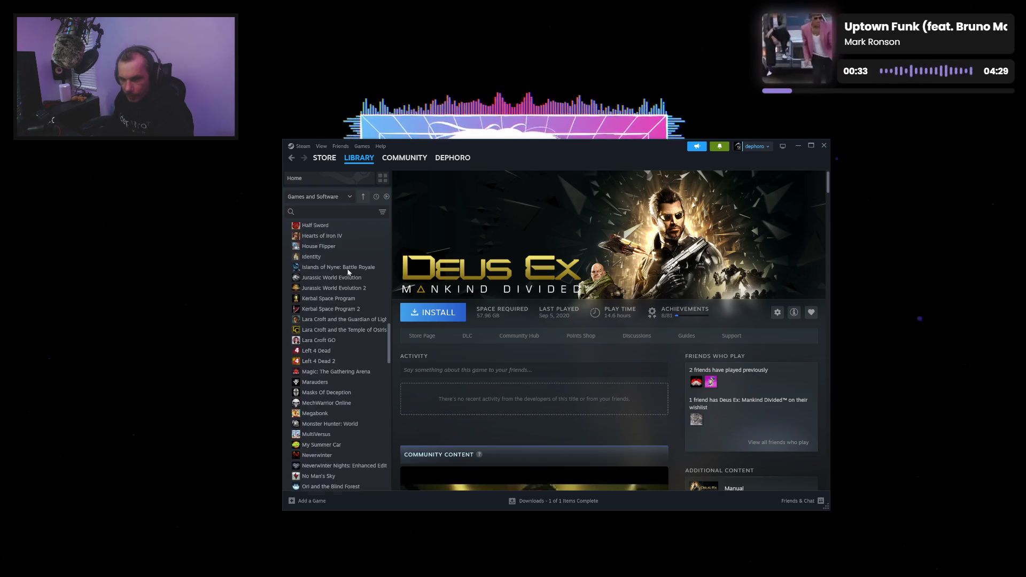
{"action": "scroll", "coordinate": [347, 272], "scroll_direction": "down", "scroll_amount": 2}
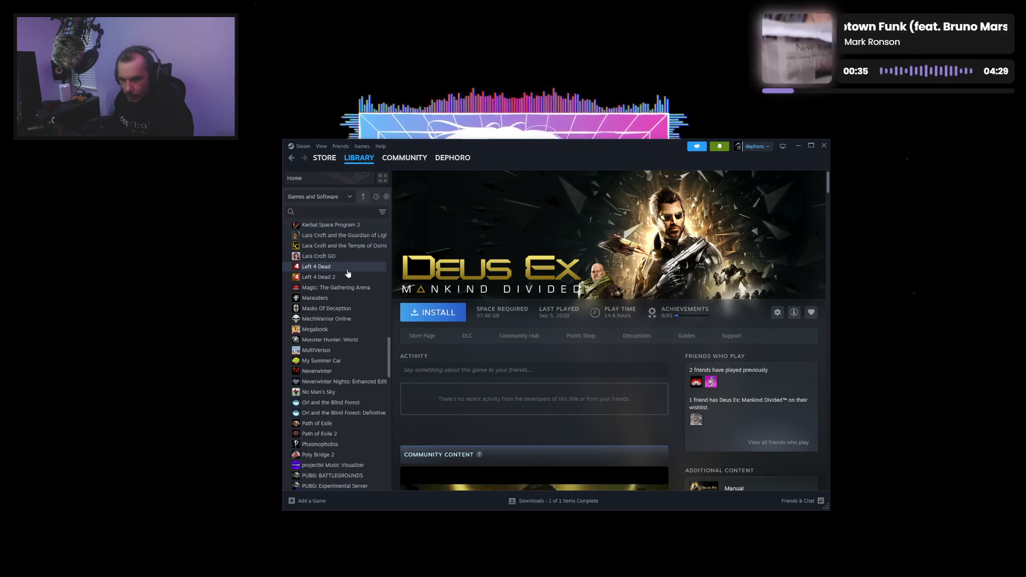
{"action": "scroll", "coordinate": [347, 273], "scroll_direction": "down", "scroll_amount": 14}
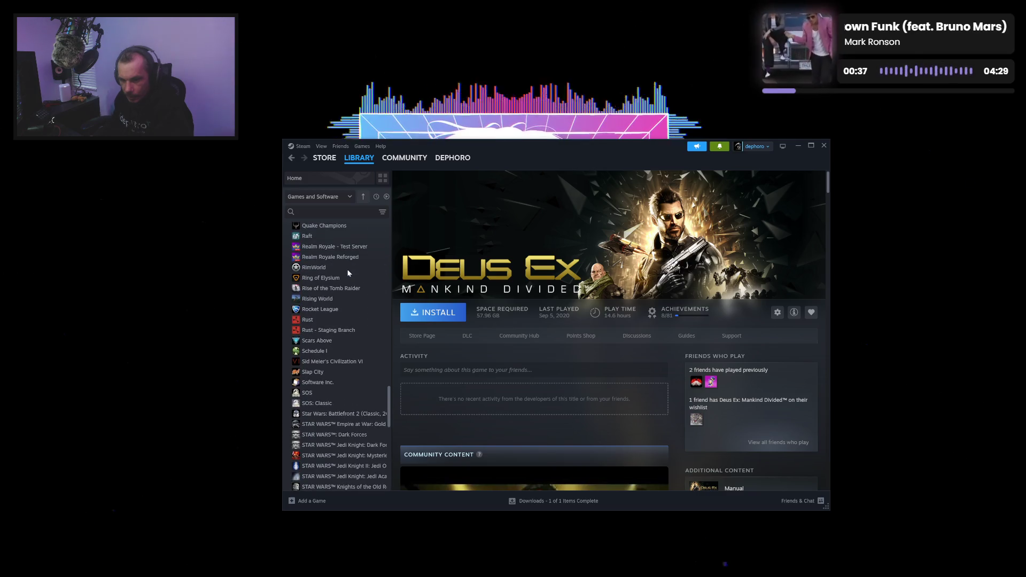
{"action": "scroll", "coordinate": [343, 281], "scroll_direction": "down", "scroll_amount": 6}
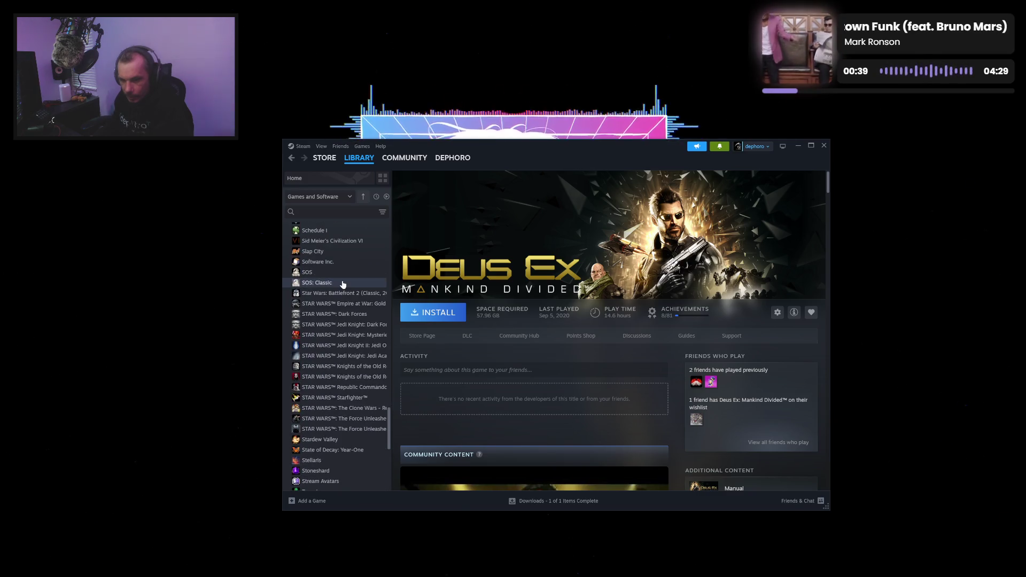
{"action": "scroll", "coordinate": [343, 284], "scroll_direction": "down", "scroll_amount": 11}
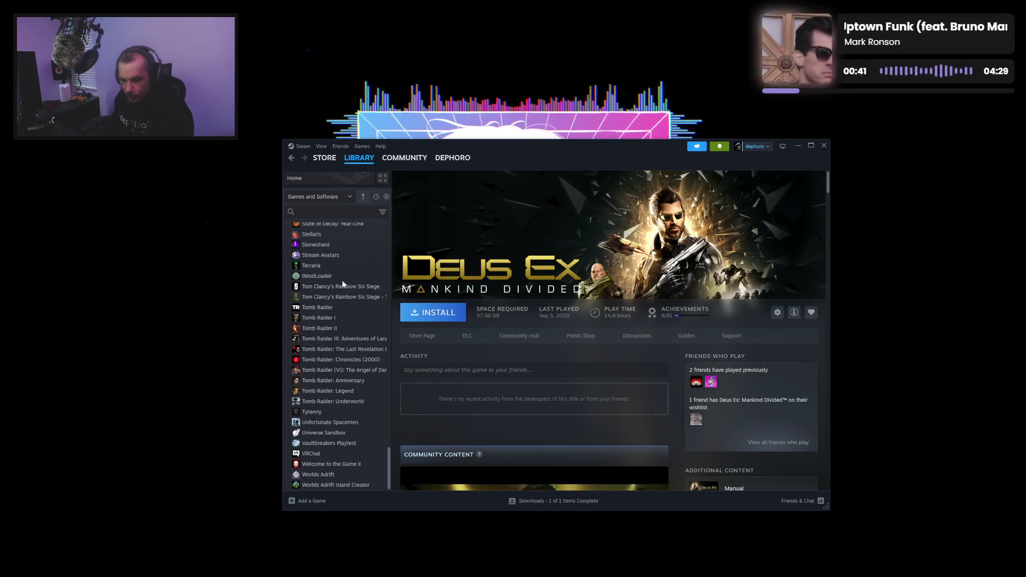
{"action": "scroll", "coordinate": [343, 284], "scroll_direction": "up", "scroll_amount": 20}
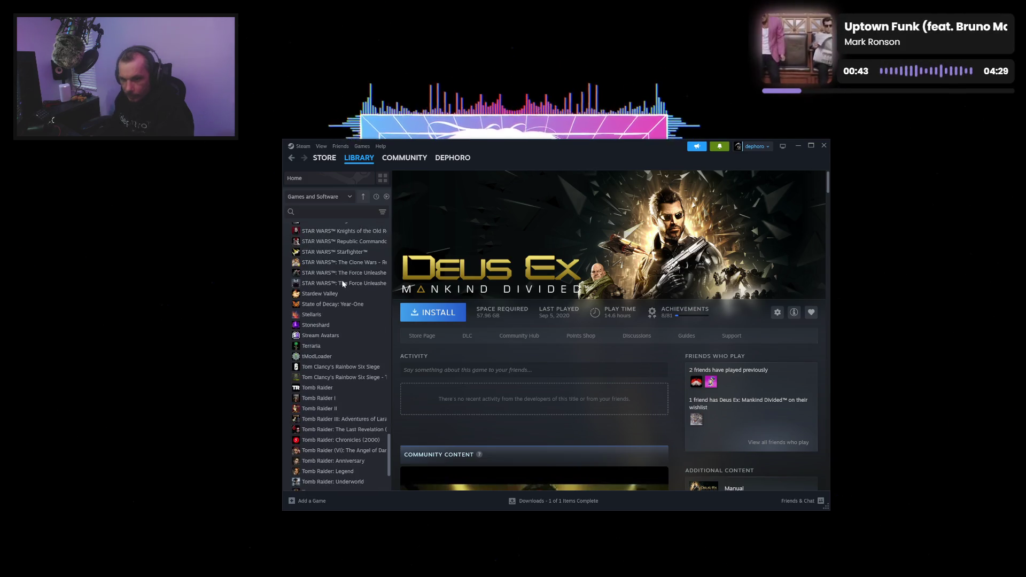
{"action": "scroll", "coordinate": [343, 284], "scroll_direction": "up", "scroll_amount": 20}
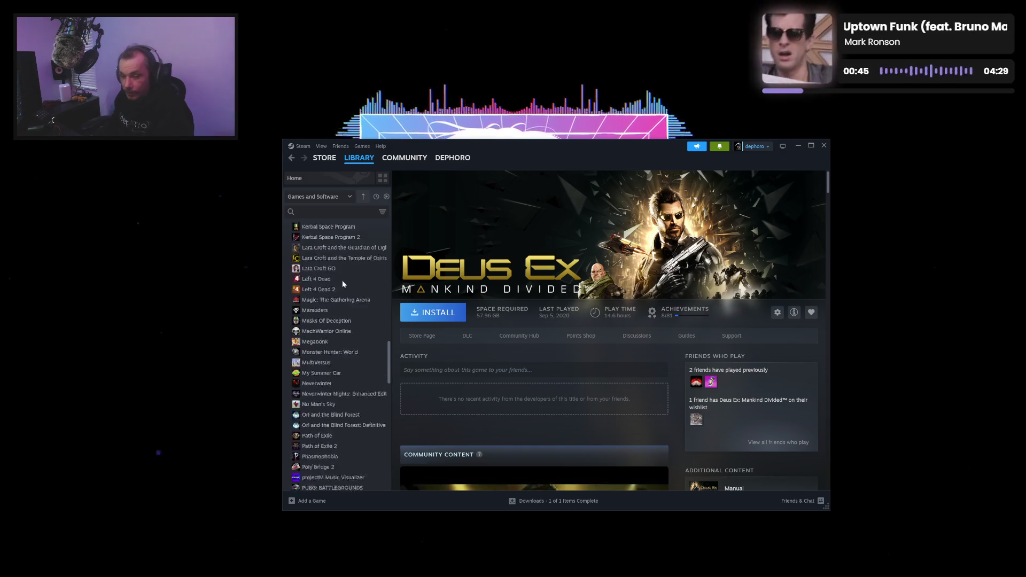
{"action": "scroll", "coordinate": [342, 283], "scroll_direction": "up", "scroll_amount": 5}
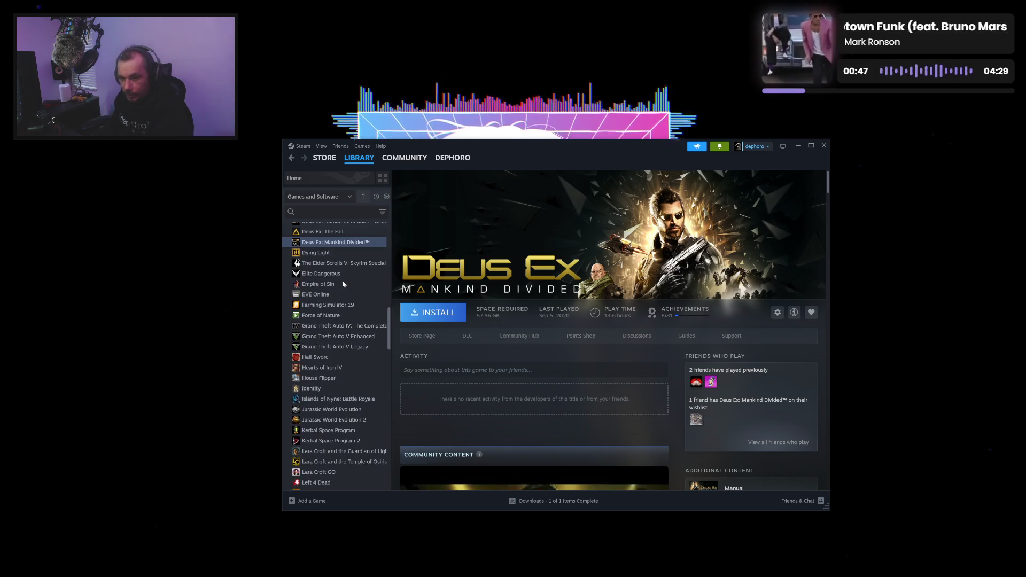
{"action": "scroll", "coordinate": [343, 284], "scroll_direction": "up", "scroll_amount": 1}
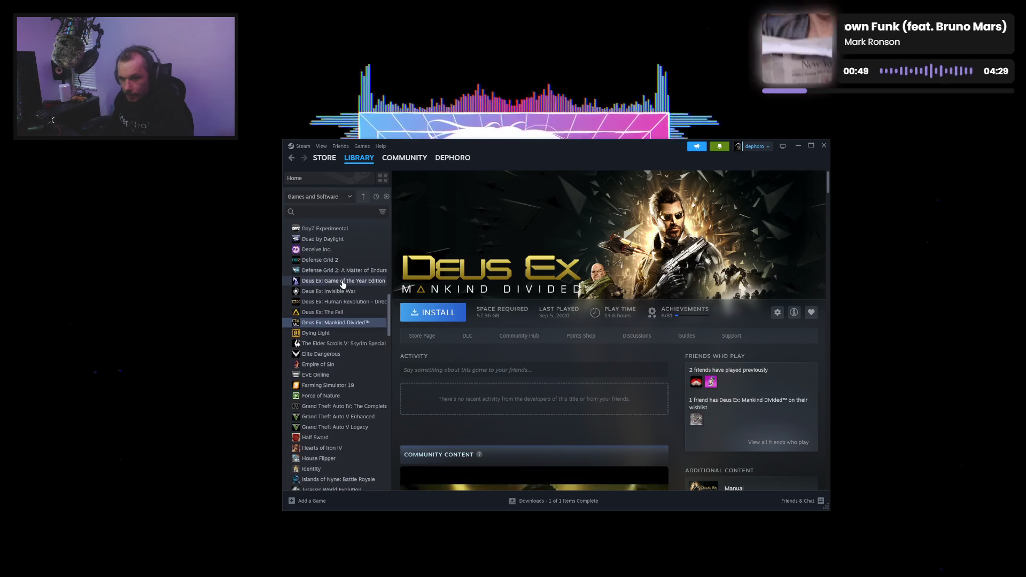
{"action": "scroll", "coordinate": [342, 284], "scroll_direction": "up", "scroll_amount": 2}
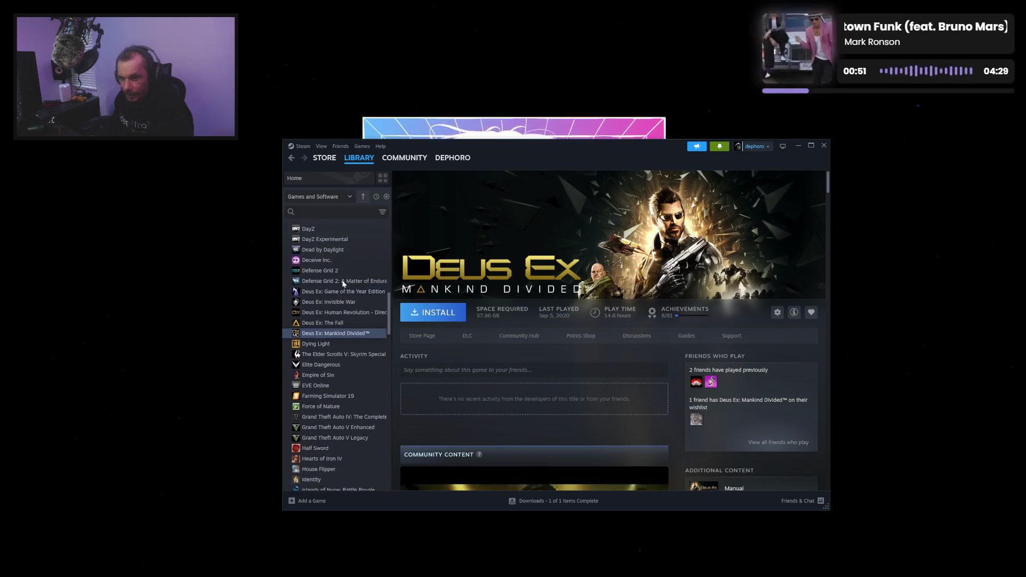
{"action": "scroll", "coordinate": [343, 284], "scroll_direction": "down", "scroll_amount": 2}
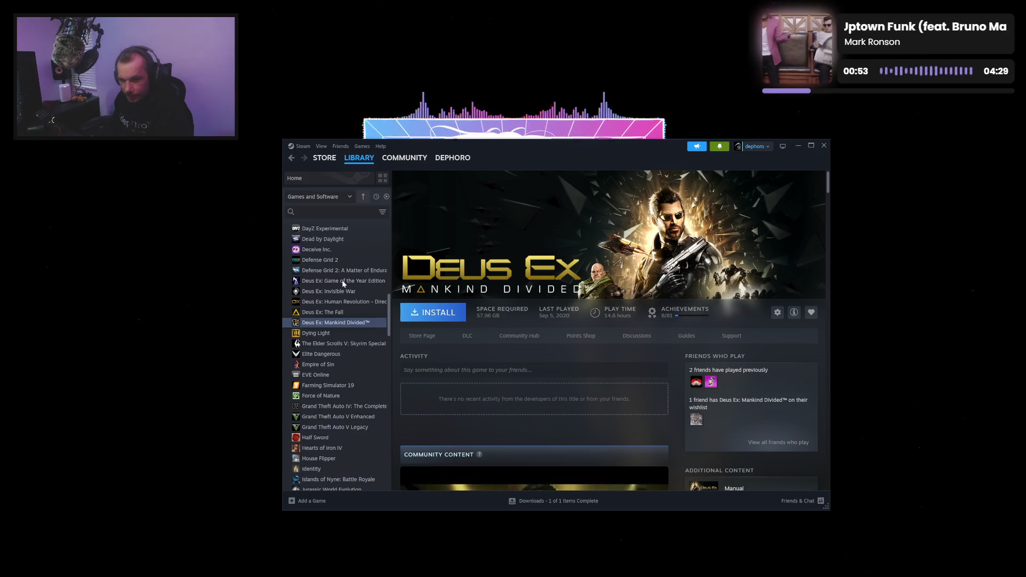
{"action": "scroll", "coordinate": [340, 293], "scroll_direction": "up", "scroll_amount": 20}
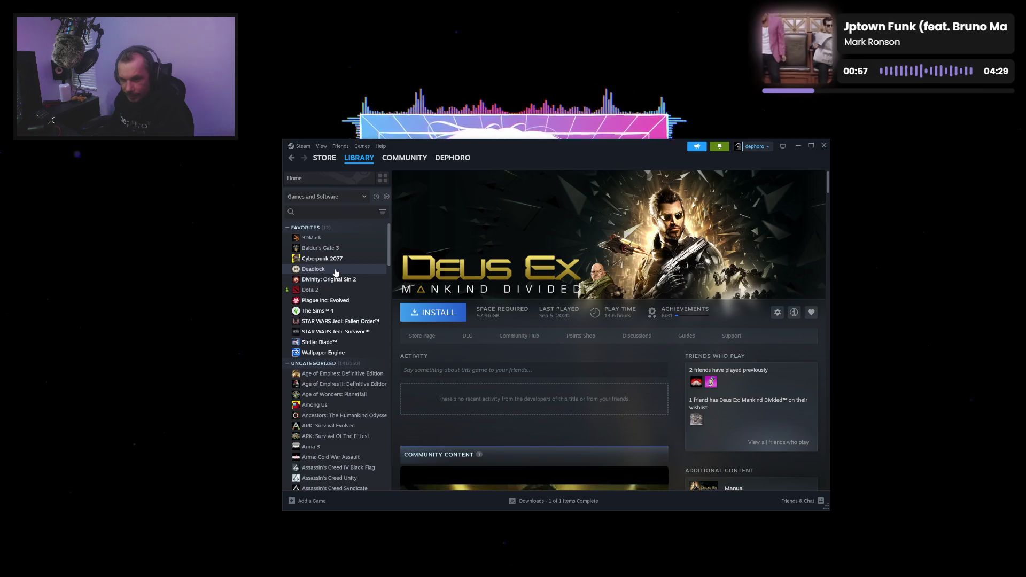
Step: Open Deadlock's page and look over its details: 483.5 hours played, 33.63 GB required
{"action": "left_click", "coordinate": [336, 270]}
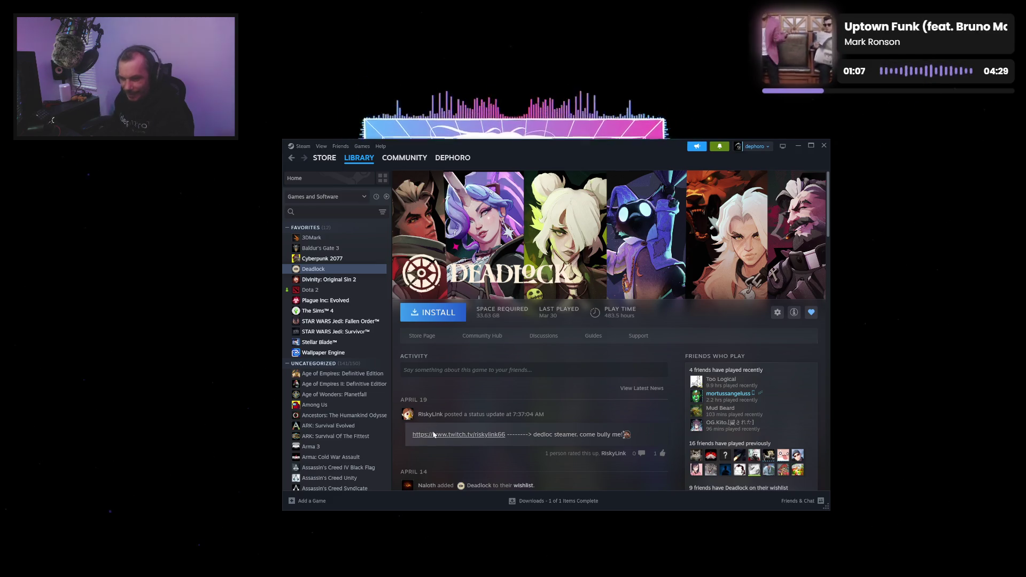
{"action": "scroll", "coordinate": [368, 377], "scroll_direction": "down", "scroll_amount": 3}
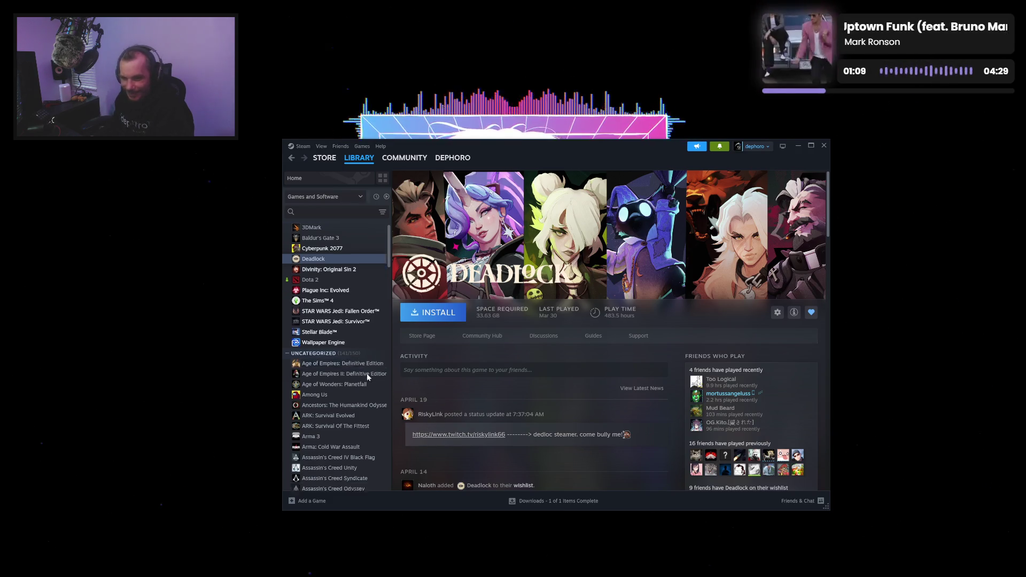
{"action": "scroll", "coordinate": [367, 378], "scroll_direction": "up", "scroll_amount": 3}
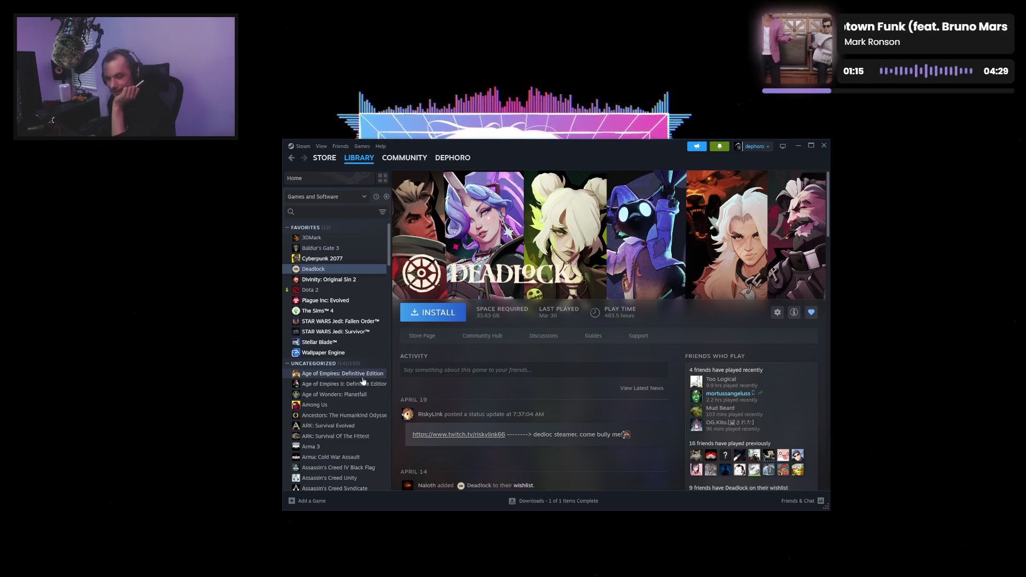
Step: Compare Stellar Blade with Jedi Survivor, settling on Stellar Blade's 208.5 hours and 45/45 achievements
{"action": "left_click", "coordinate": [362, 345]}
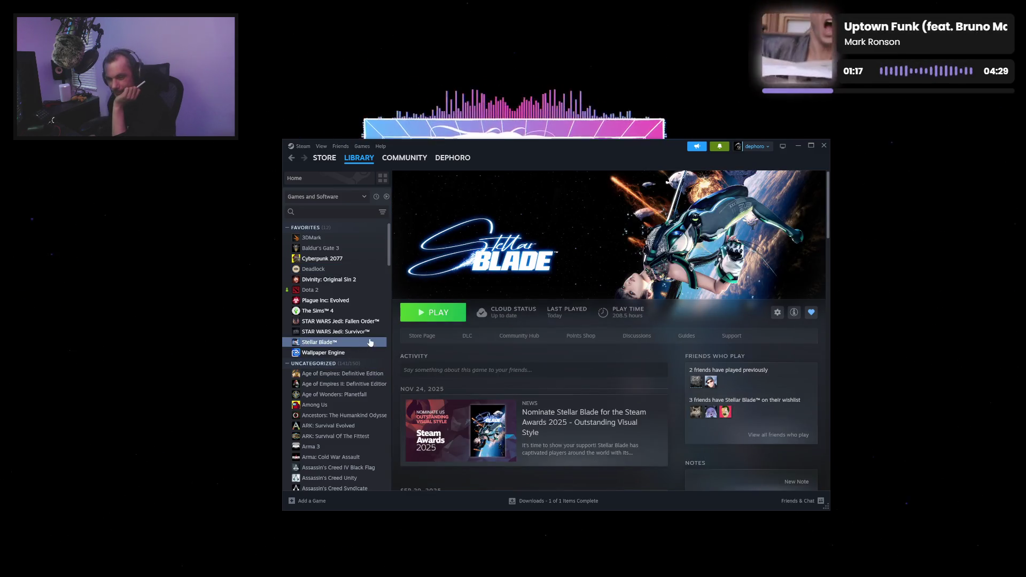
{"action": "left_click", "coordinate": [373, 335]}
{"action": "left_click", "coordinate": [374, 340]}
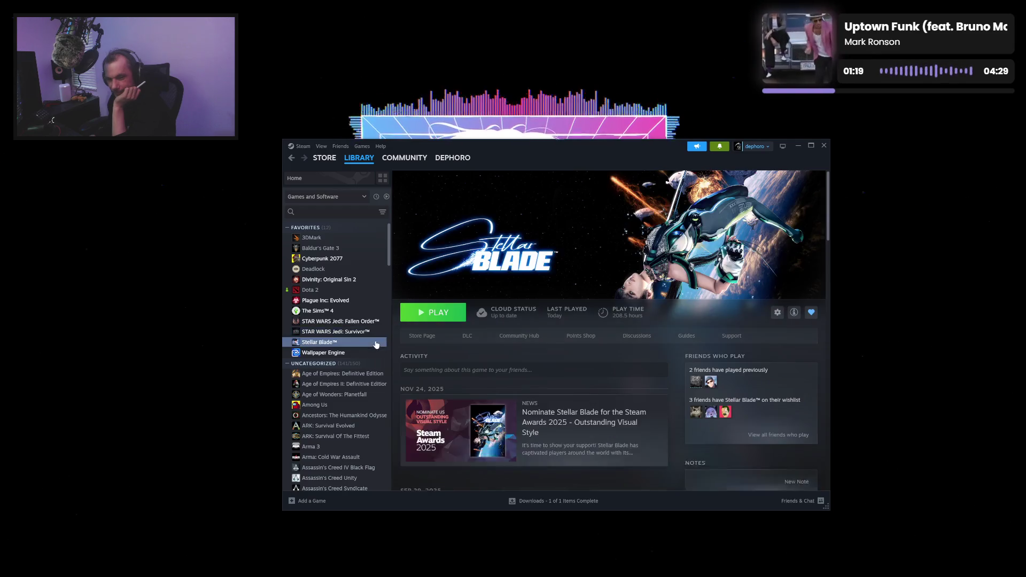
{"action": "left_click", "coordinate": [374, 336]}
{"action": "left_click", "coordinate": [376, 342]}
{"action": "left_click", "coordinate": [374, 334]}
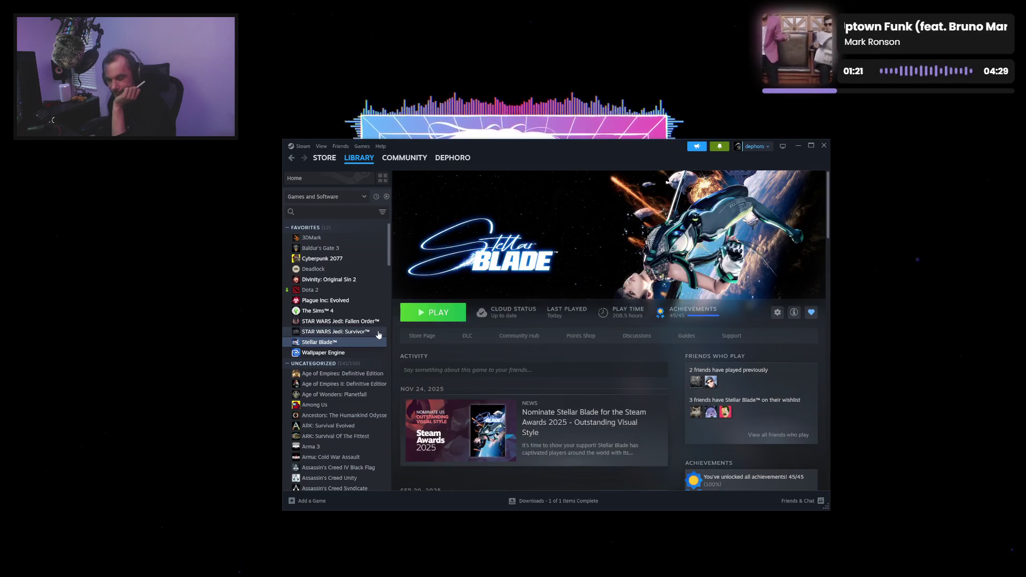
{"action": "left_click", "coordinate": [379, 343]}
{"action": "left_click", "coordinate": [377, 332]}
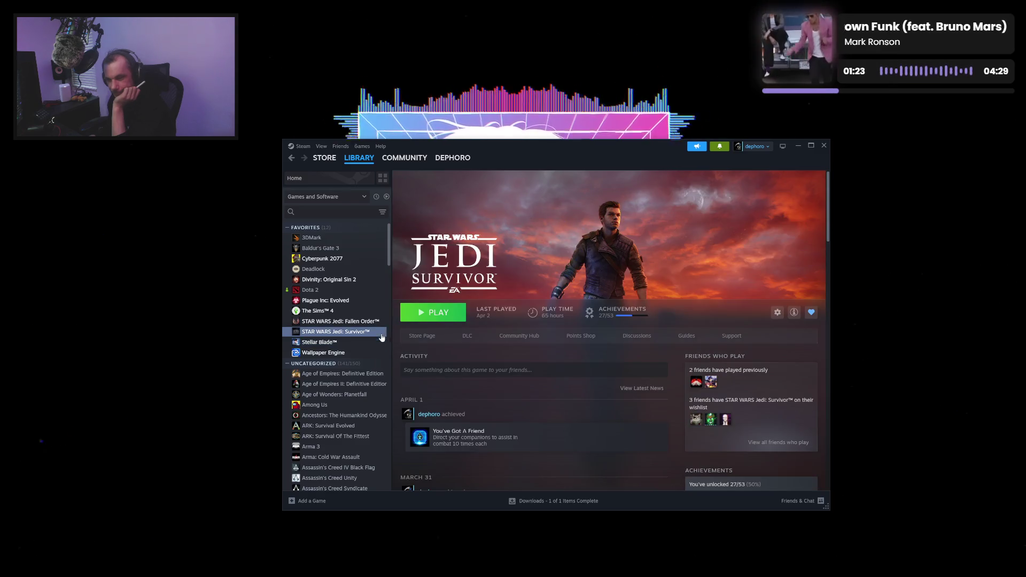
{"action": "left_click", "coordinate": [380, 342]}
{"action": "left_click", "coordinate": [377, 332]}
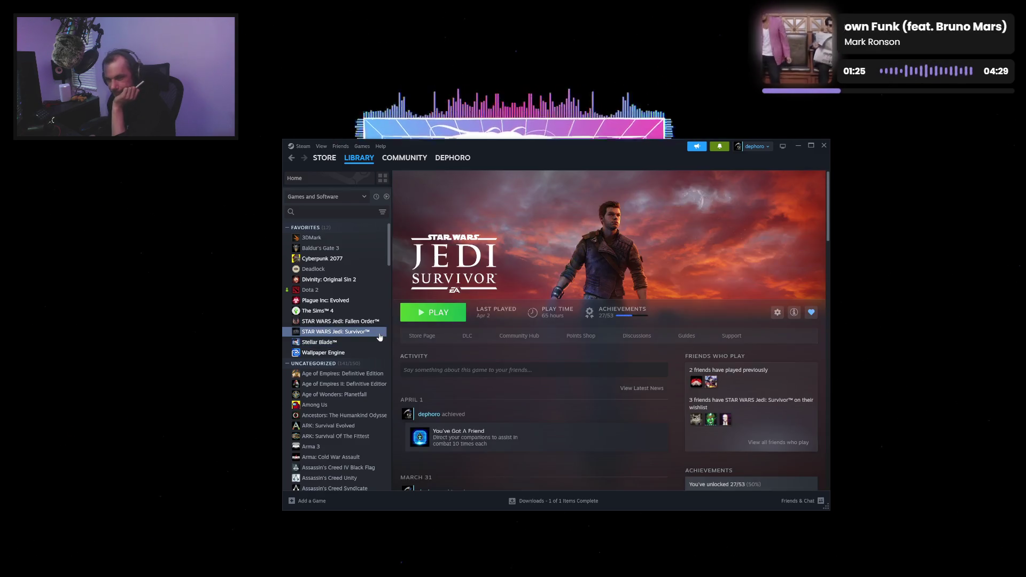
{"action": "left_click", "coordinate": [382, 343]}
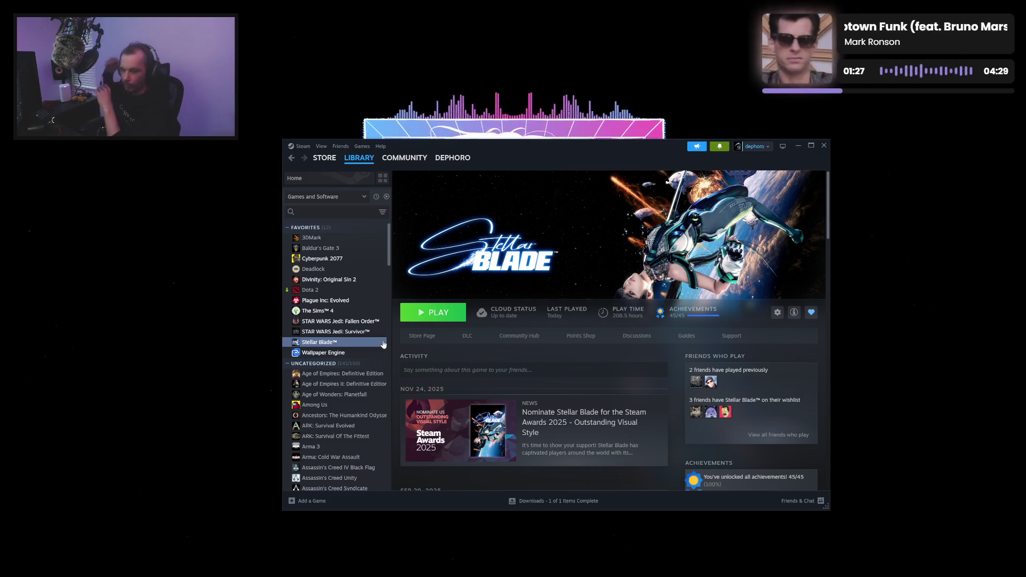